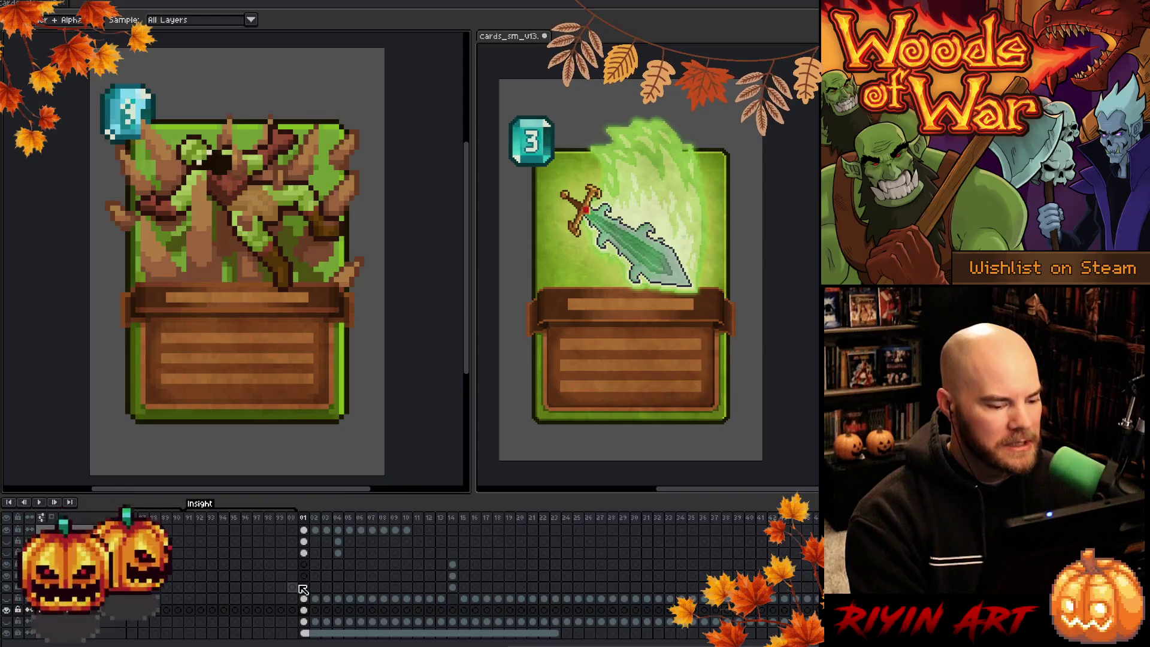
Briefly show the extra layer on the left card, then hide it again
scroll(408, 575, "down", 3)
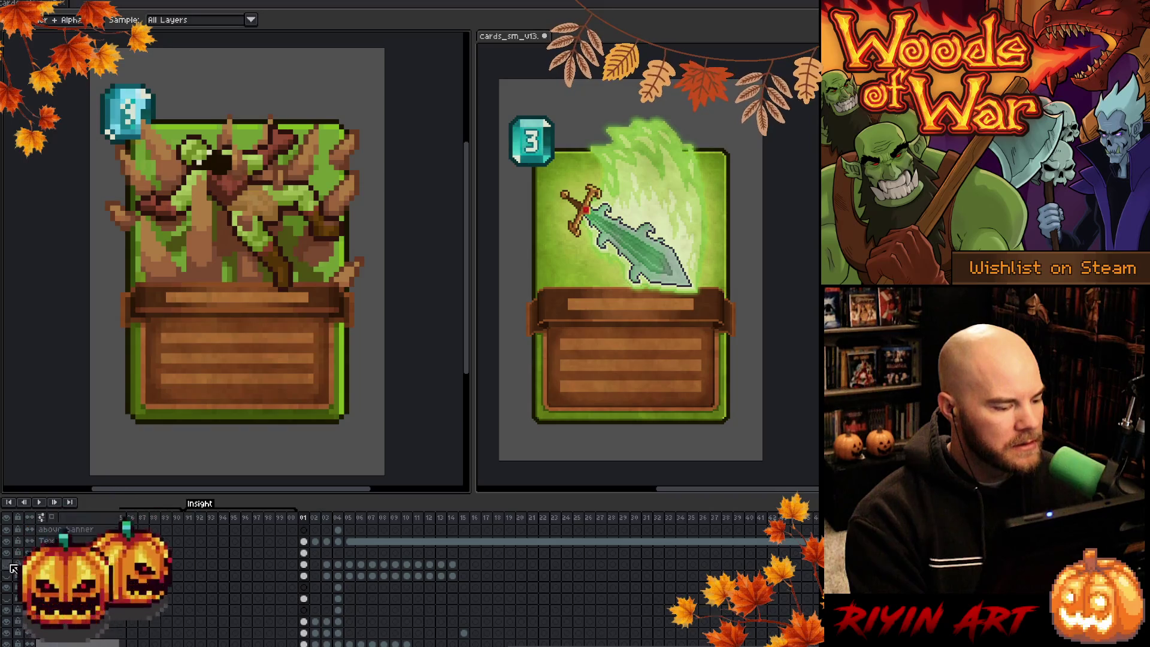
left_click(11, 566)
left_click(11, 575)
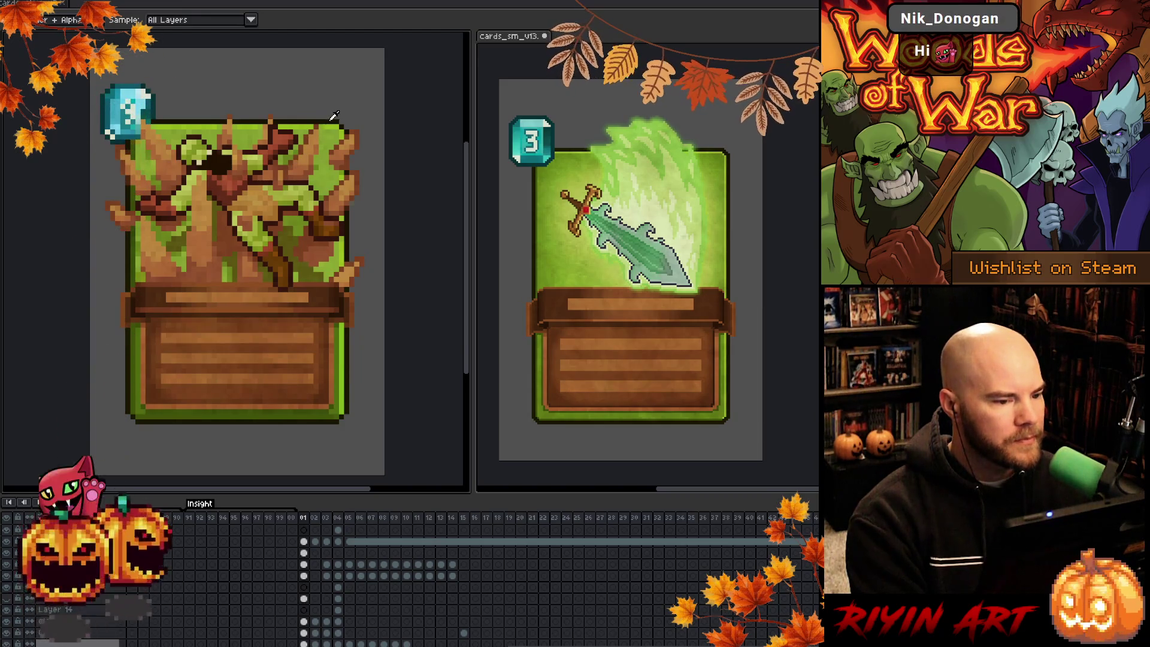
Switch to the Pencil tool with B
key("b")
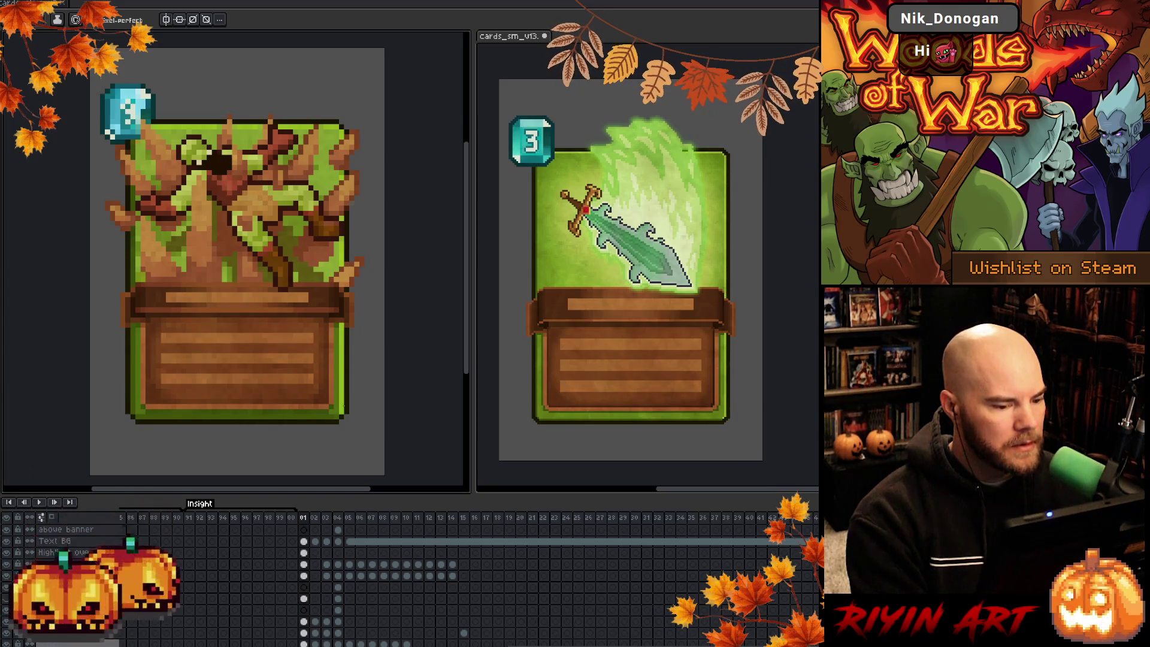
scroll(353, 599, "down", 3)
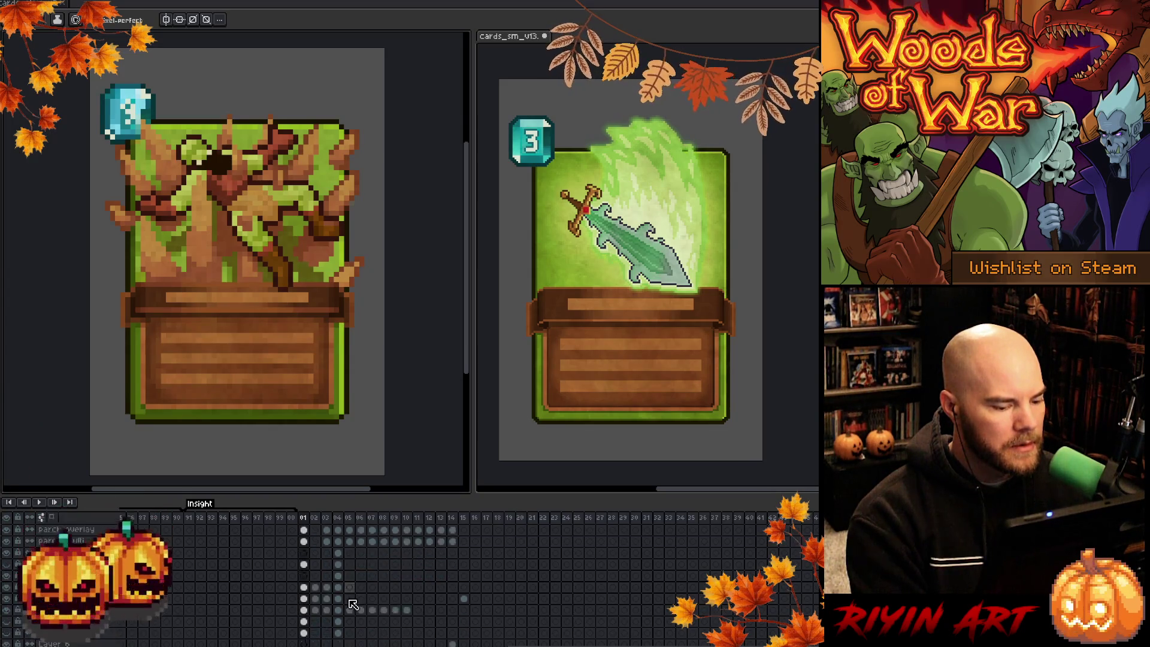
scroll(354, 604, "down", 2)
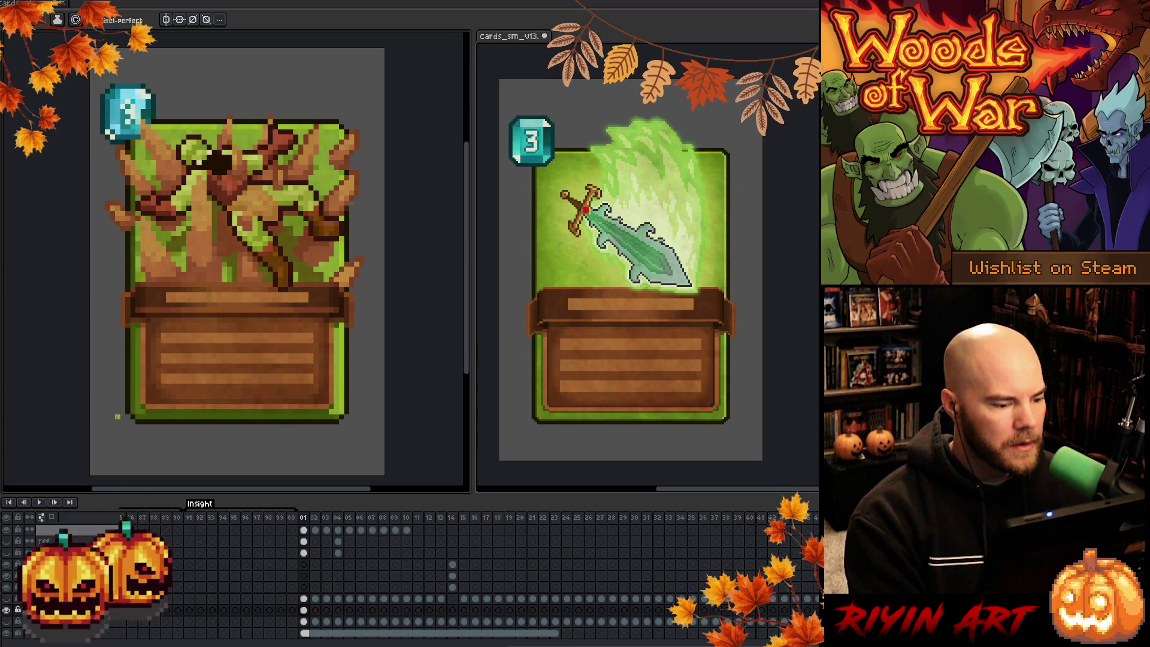
key("alt")
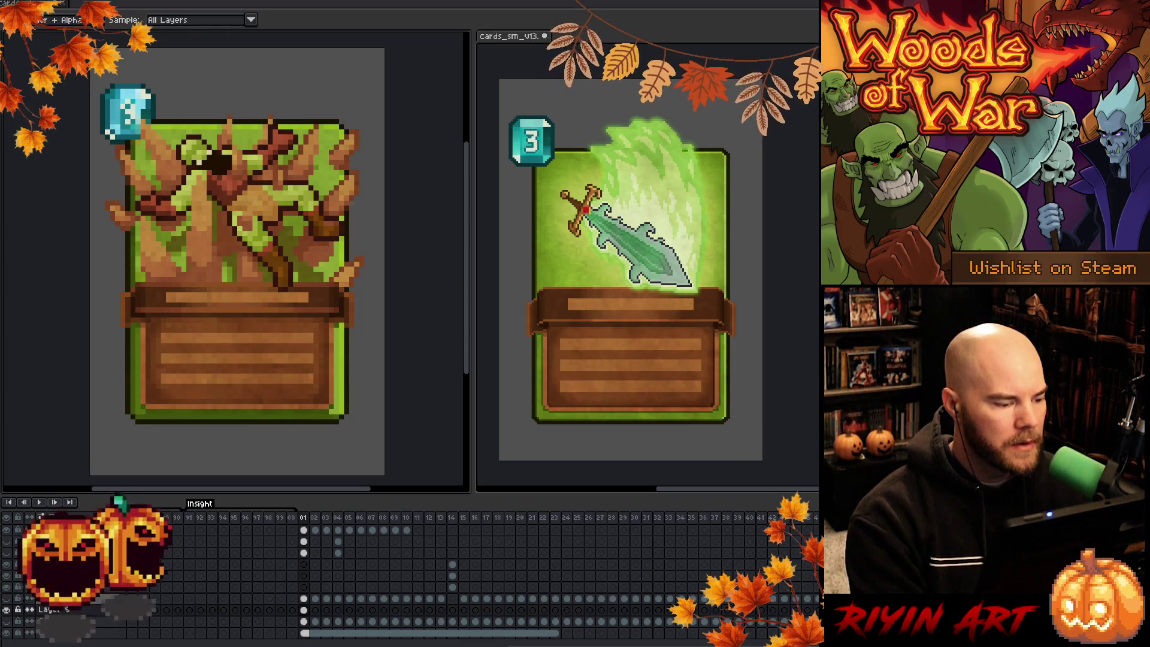
key("b")
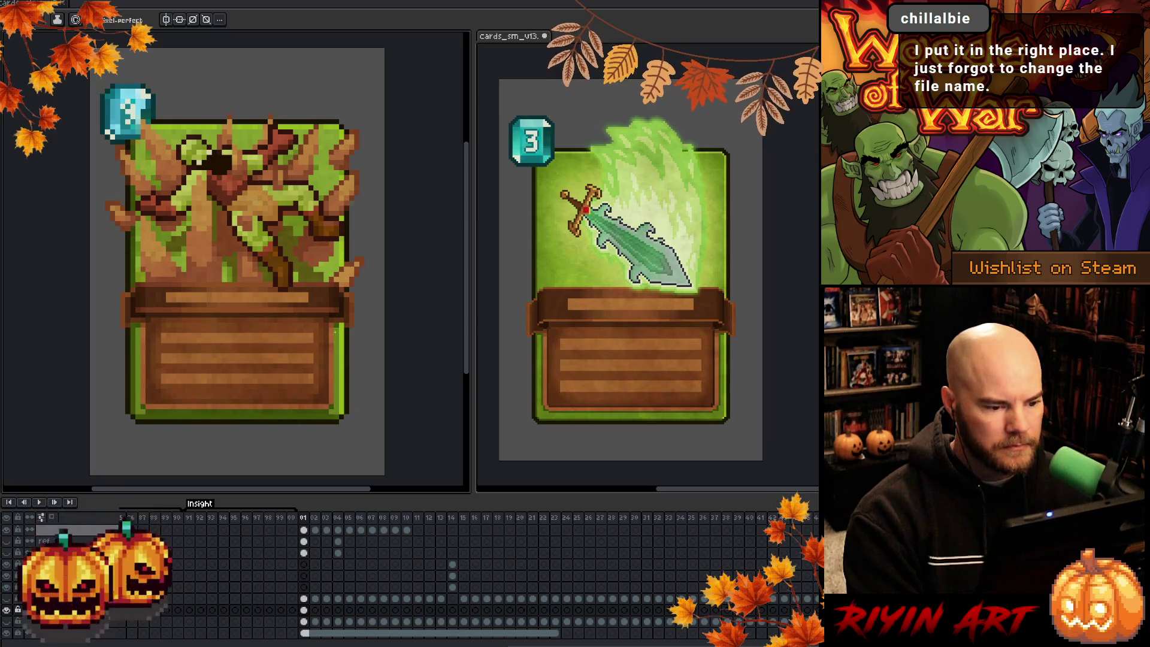
key("alt")
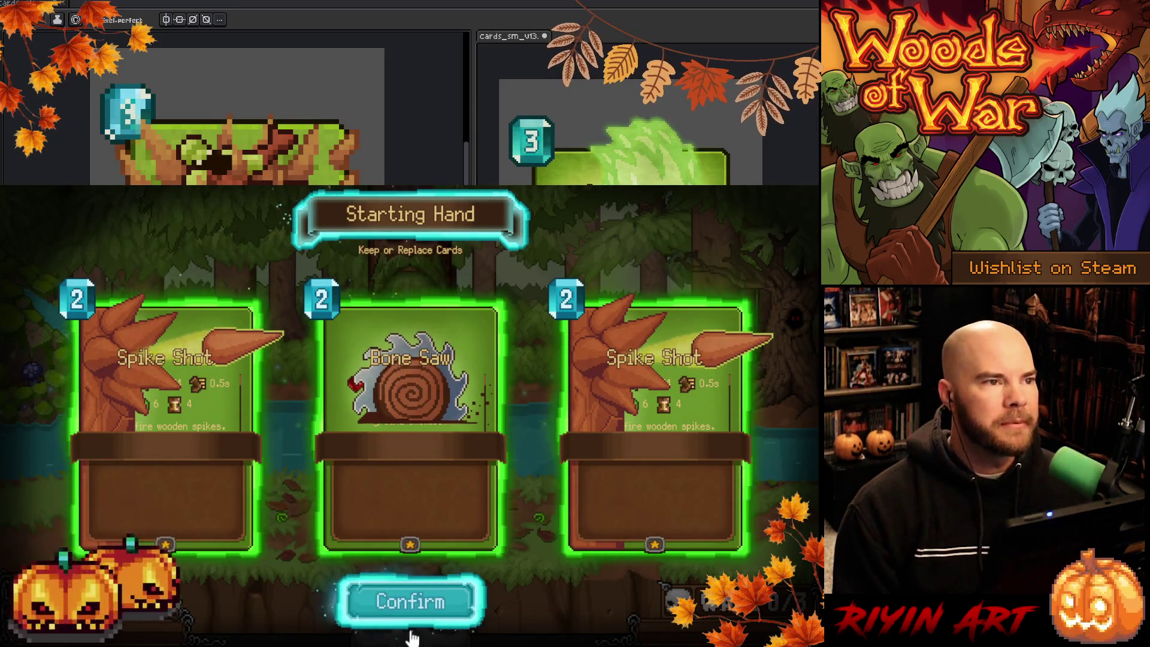
Keep the starting hand and aim the Spike Shot card across the battlefield
left_click(419, 615)
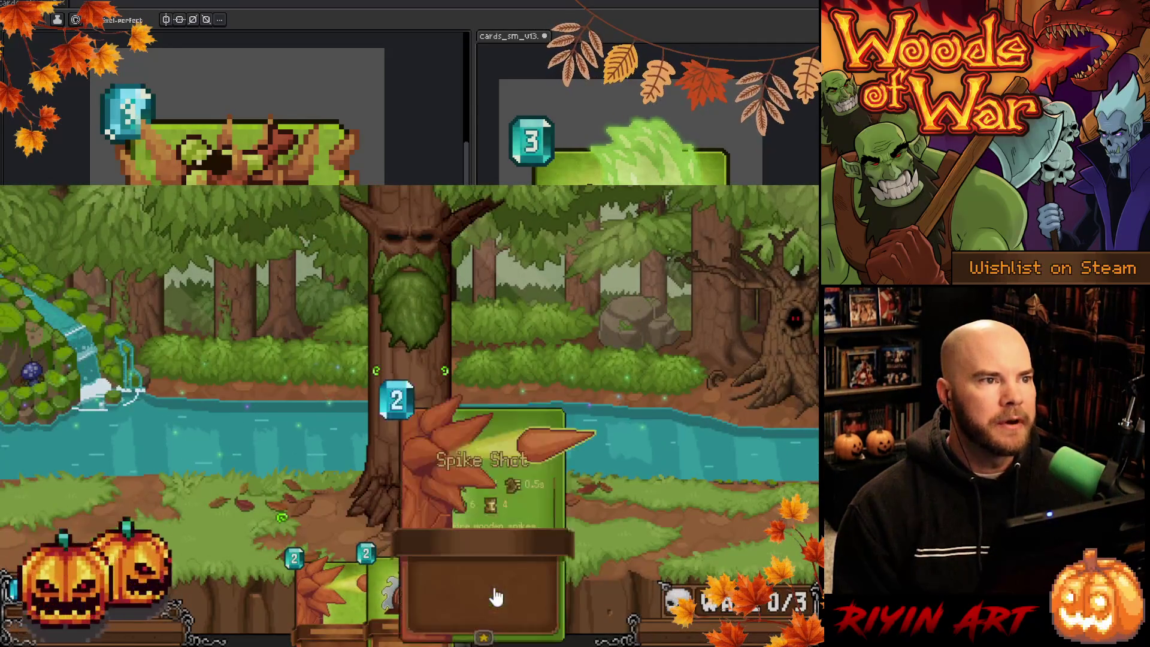
mouse_move(489, 582)
left_mouse_down()
mouse_move(642, 380)
mouse_move(655, 442)
mouse_move(534, 386)
mouse_move(468, 383)
mouse_move(403, 411)
mouse_move(411, 398)
mouse_move(577, 400)
mouse_move(149, 413)
left_mouse_up()
mouse_move(437, 378)
left_mouse_down()
mouse_move(547, 375)
mouse_move(673, 398)
mouse_move(585, 398)
mouse_move(611, 421)
mouse_move(581, 431)
mouse_move(711, 419)
mouse_move(216, 420)
mouse_move(454, 304)
mouse_move(395, 331)
left_mouse_up()
mouse_move(339, 375)
left_mouse_down()
mouse_move(659, 468)
mouse_move(180, 455)
mouse_move(342, 424)
mouse_move(210, 413)
mouse_move(475, 423)
mouse_move(506, 385)
mouse_move(236, 333)
left_mouse_up()
mouse_move(108, 420)
left_mouse_down()
mouse_move(108, 386)
mouse_move(419, 431)
mouse_move(310, 421)
mouse_move(335, 395)
mouse_move(370, 396)
left_mouse_up()
Place Spike Shot around the central tree, play Bone Saw near the right tree, then quit the game
left_click_drag(686, 400, 515, 350)
left_click_drag(720, 413, 376, 418)
mouse_move(713, 441)
left_mouse_down()
mouse_move(743, 479)
mouse_move(308, 402)
left_mouse_up()
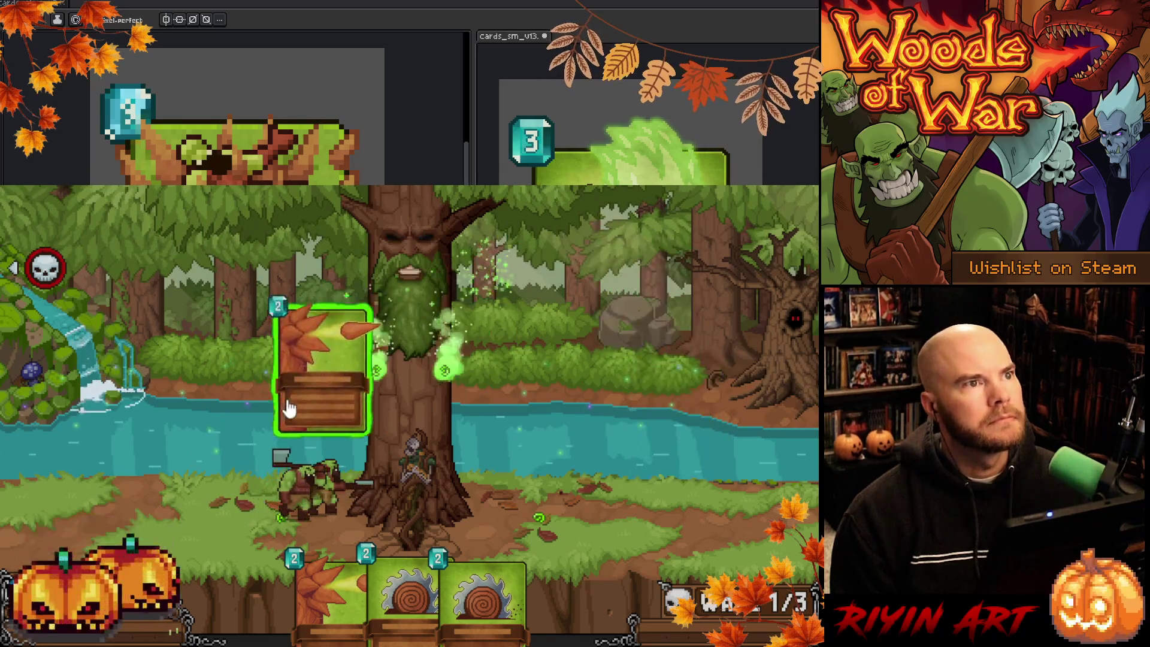
left_click_drag(336, 340, 667, 324)
left_click_drag(221, 340, 187, 418)
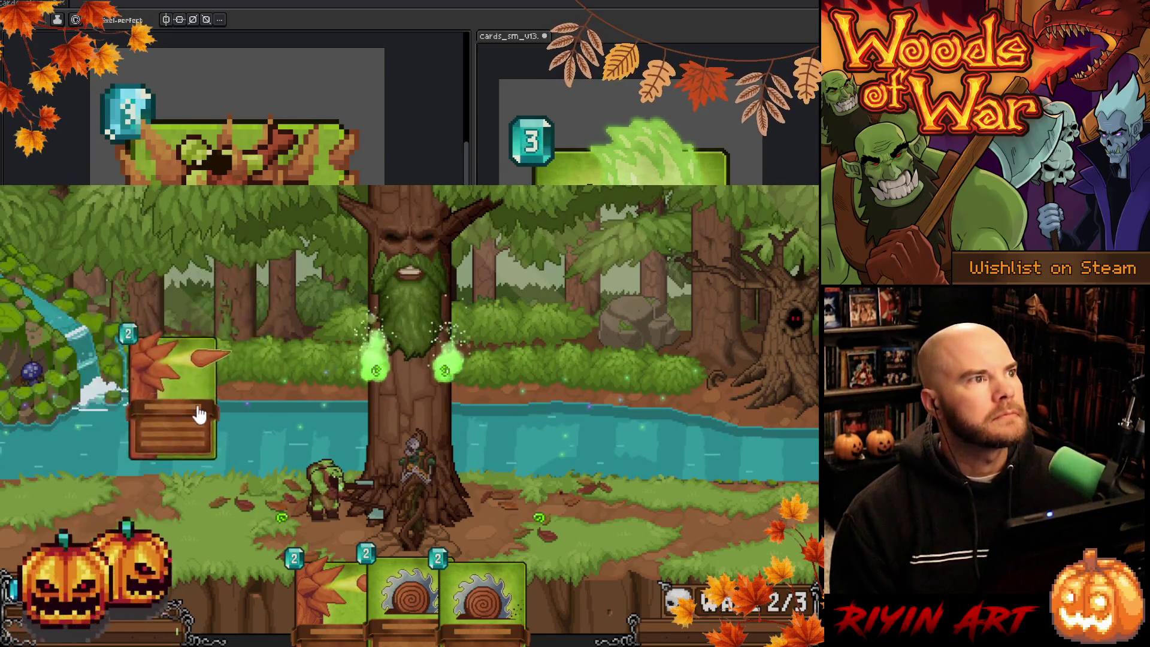
mouse_move(609, 384)
left_mouse_down()
mouse_move(461, 500)
mouse_move(90, 503)
mouse_move(656, 527)
mouse_move(502, 513)
mouse_move(257, 453)
mouse_move(356, 399)
left_mouse_up()
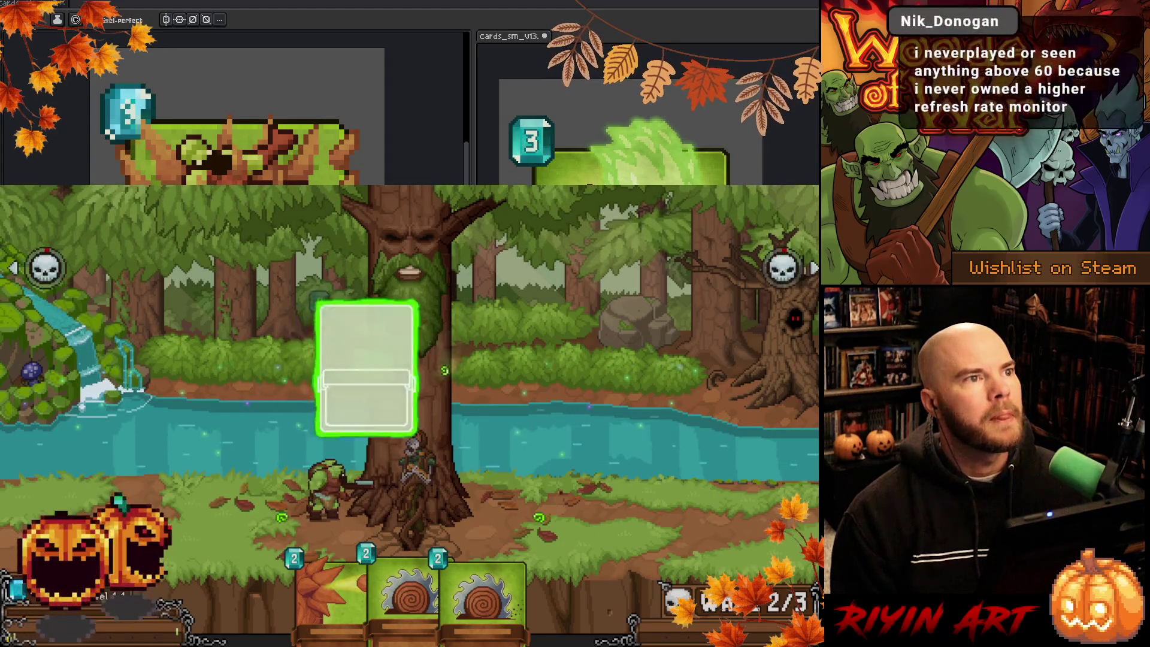
mouse_move(480, 596)
left_mouse_down()
mouse_move(622, 306)
mouse_move(69, 384)
mouse_move(725, 347)
mouse_move(72, 403)
mouse_move(624, 334)
mouse_move(335, 383)
mouse_move(197, 499)
mouse_move(711, 440)
mouse_move(411, 369)
mouse_move(532, 309)
mouse_move(576, 402)
mouse_move(539, 407)
mouse_move(584, 389)
mouse_move(149, 404)
mouse_move(727, 384)
mouse_move(132, 442)
mouse_move(557, 387)
mouse_move(470, 397)
mouse_move(479, 383)
mouse_move(659, 523)
left_mouse_up()
key("alt+F4")
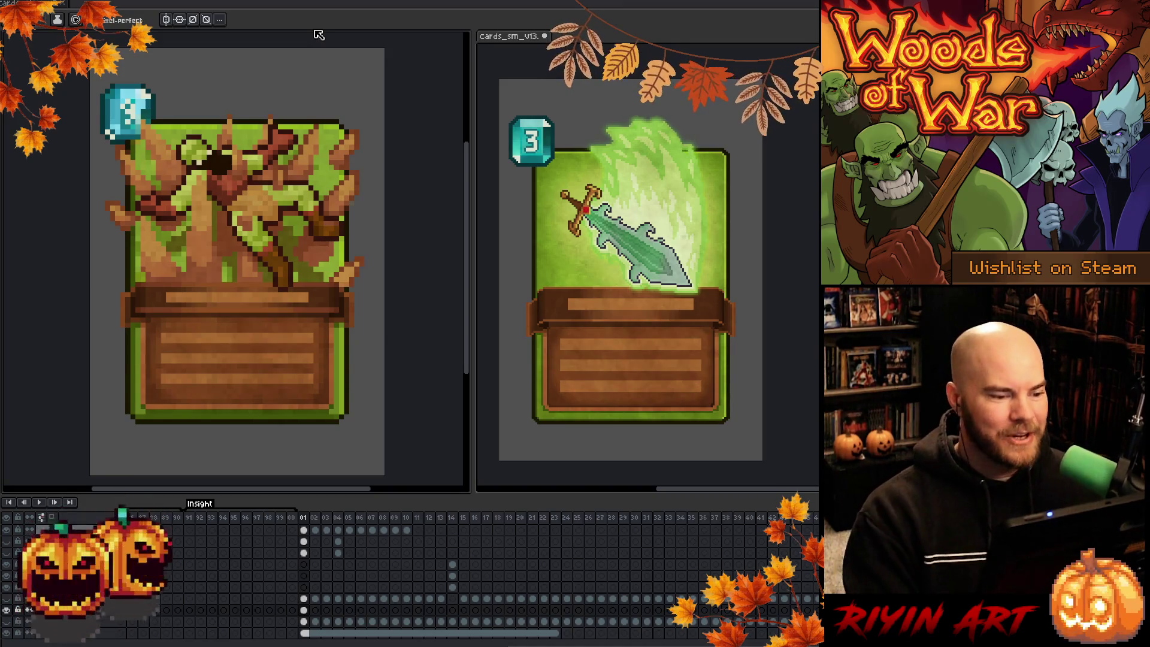
Step from frame 03 through the timeline to frame 05's yellow sword card
left_click(328, 519)
key("Right")
key("Right")
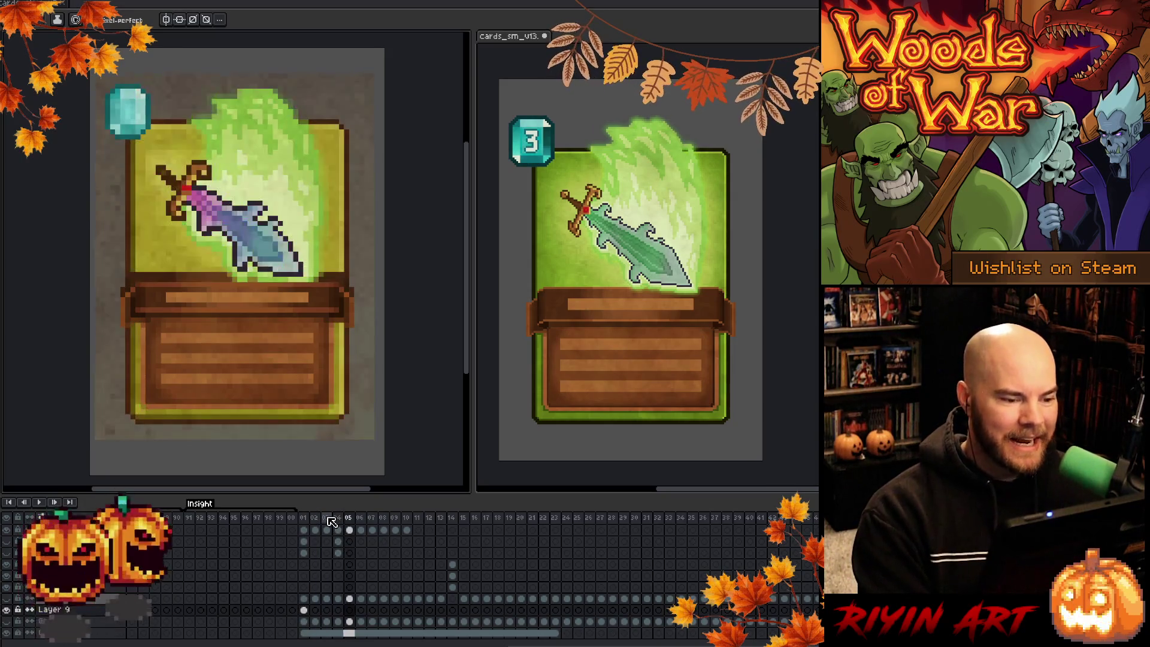
key("Left")
key("Right")
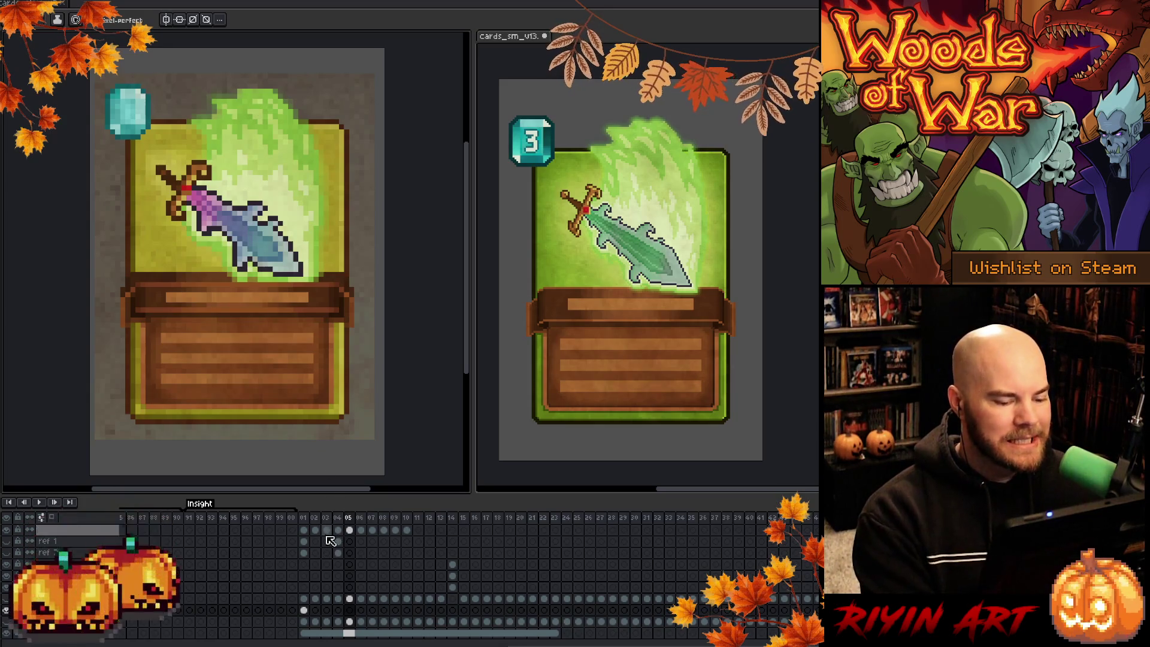
Hide the textured background layer and bring up the Replace Color dialog
scroll(163, 613, "down", 3)
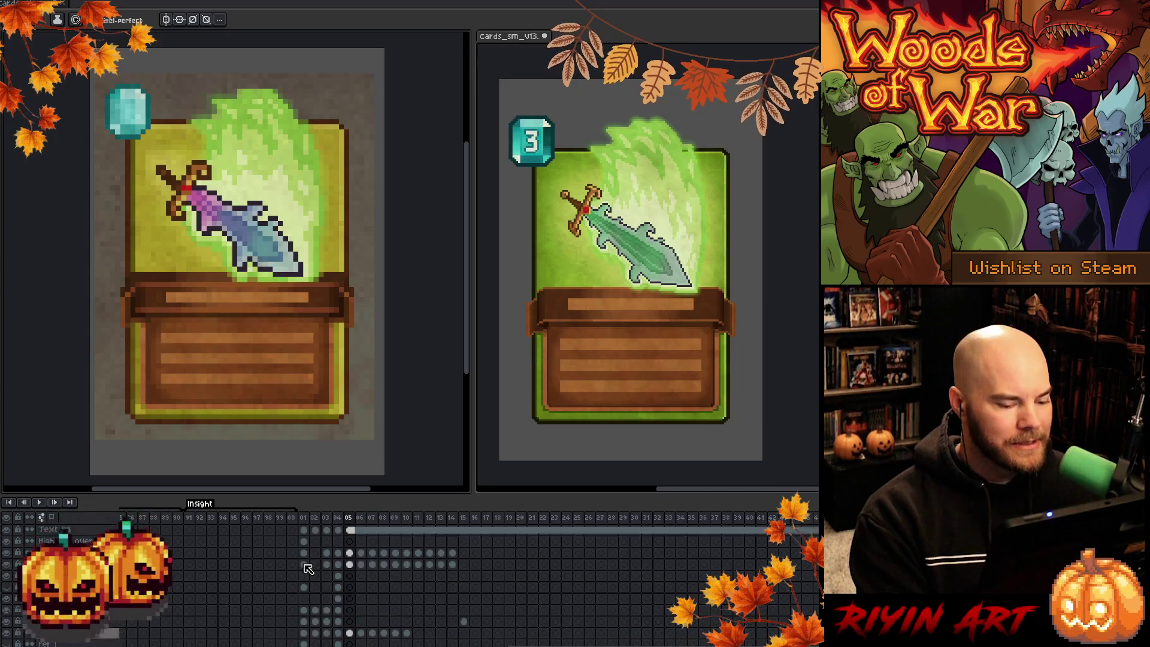
left_click(7, 589)
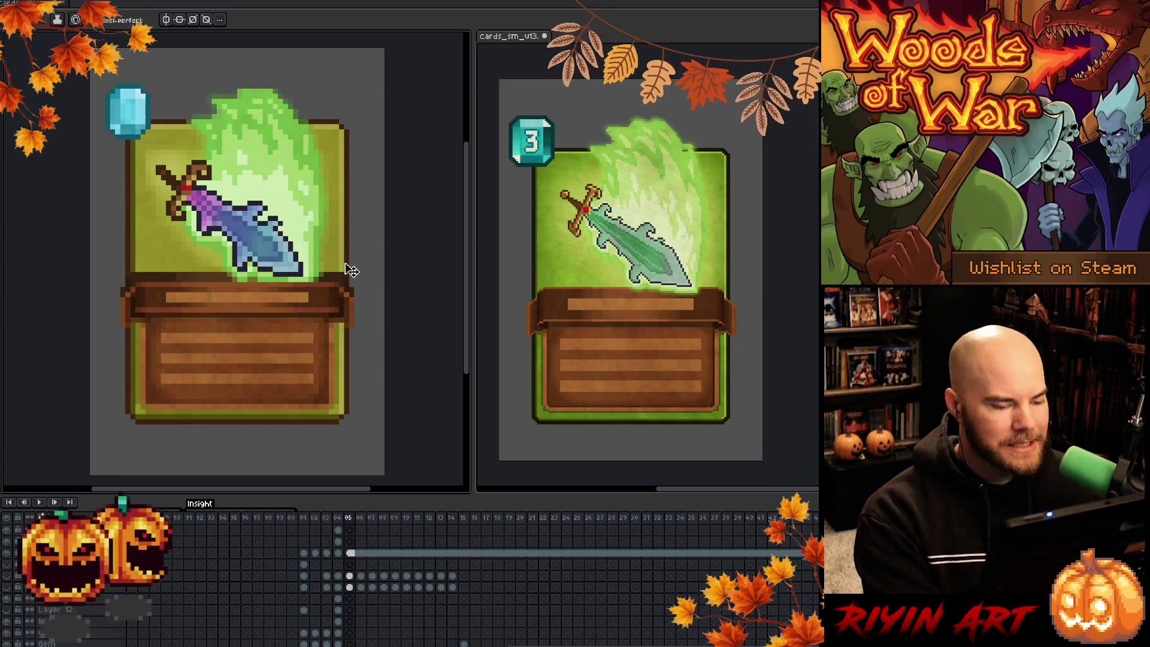
key("v")
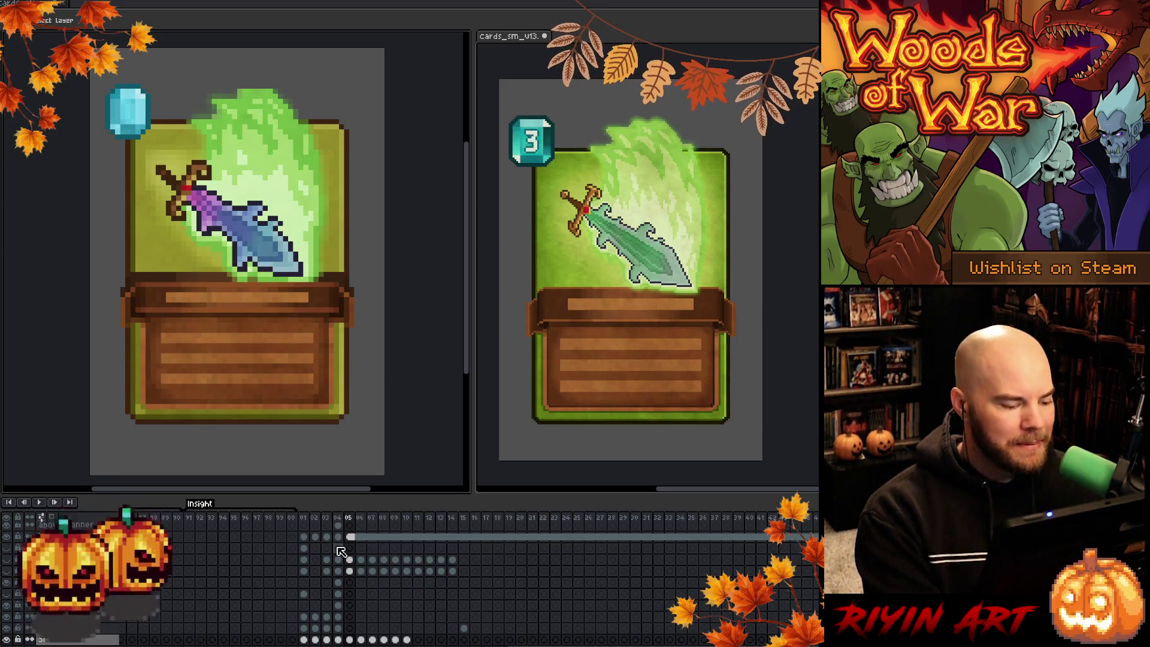
scroll(354, 547, "down", 2)
key("shift+r")
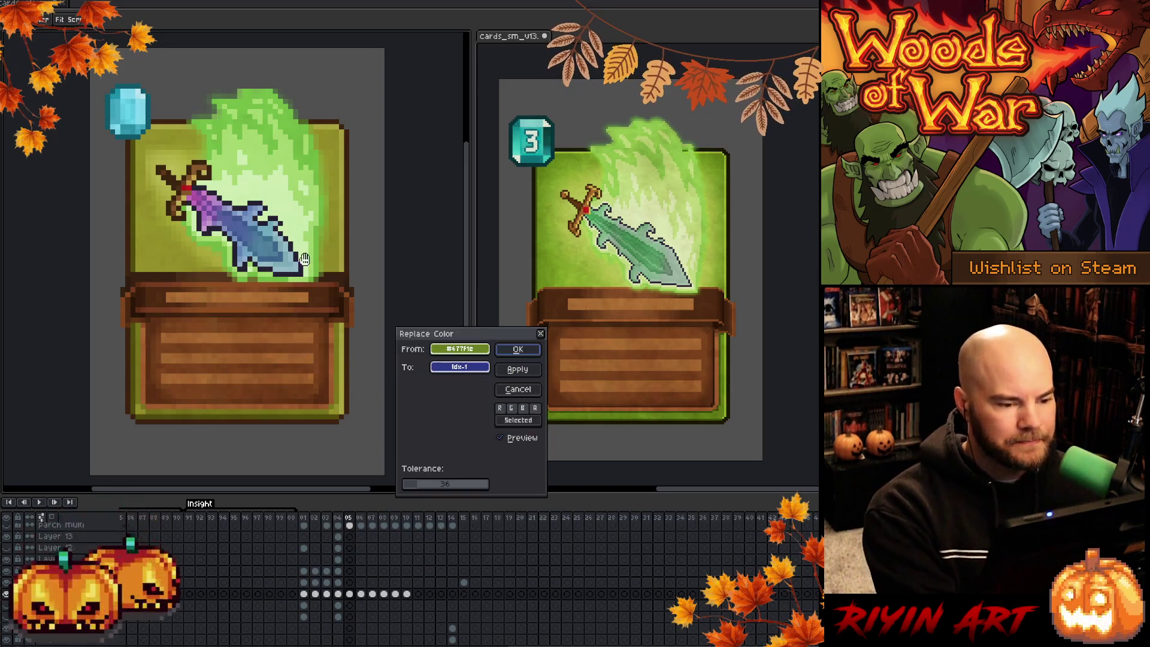
Sample the brown outline and lower tolerance to 0, then cancel the replacement
left_click(367, 241)
left_click(354, 247)
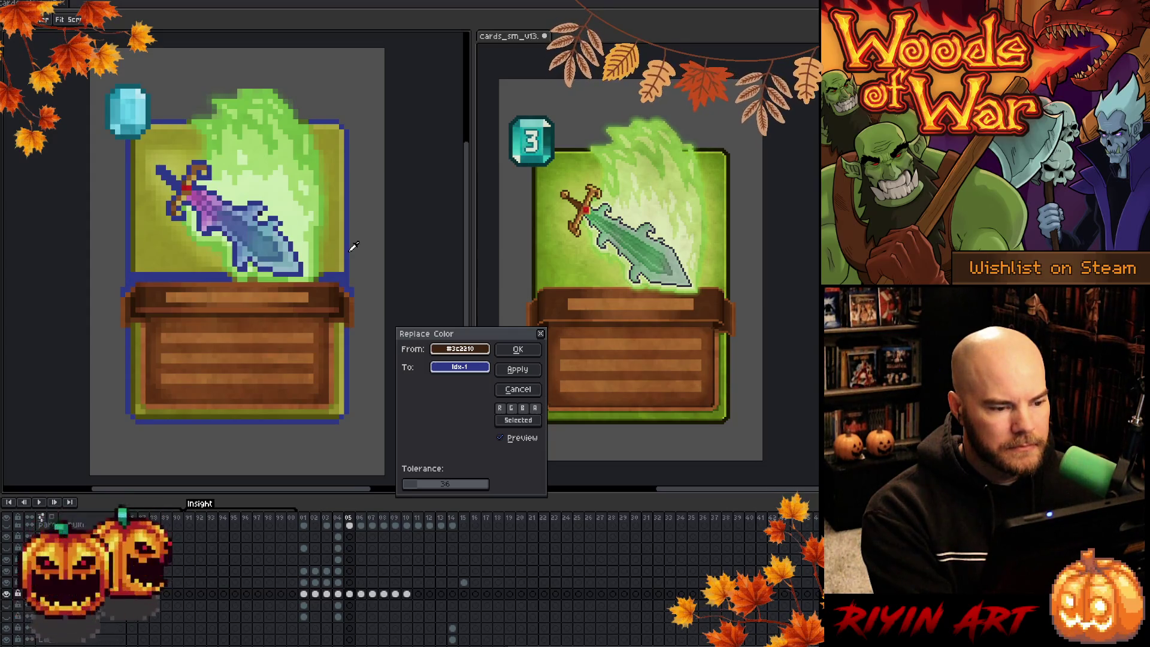
left_click(415, 490)
left_click_drag(415, 490, 413, 490)
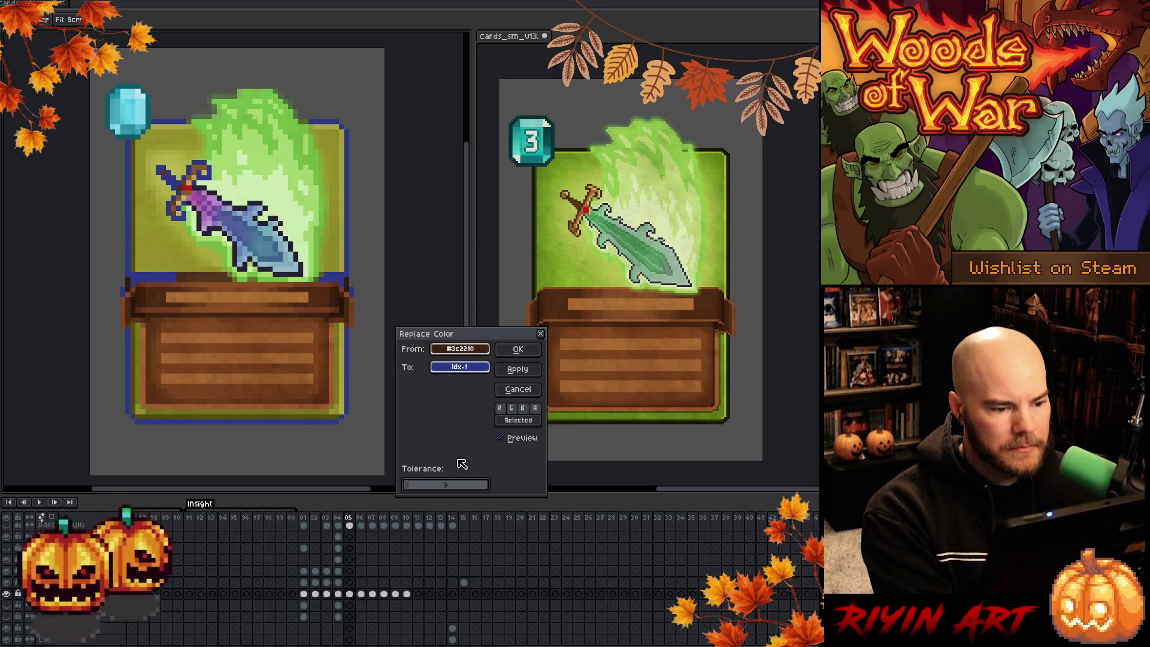
left_click(517, 391)
Select the whole canvas after a trial rectangle selection around the sword
key("m")
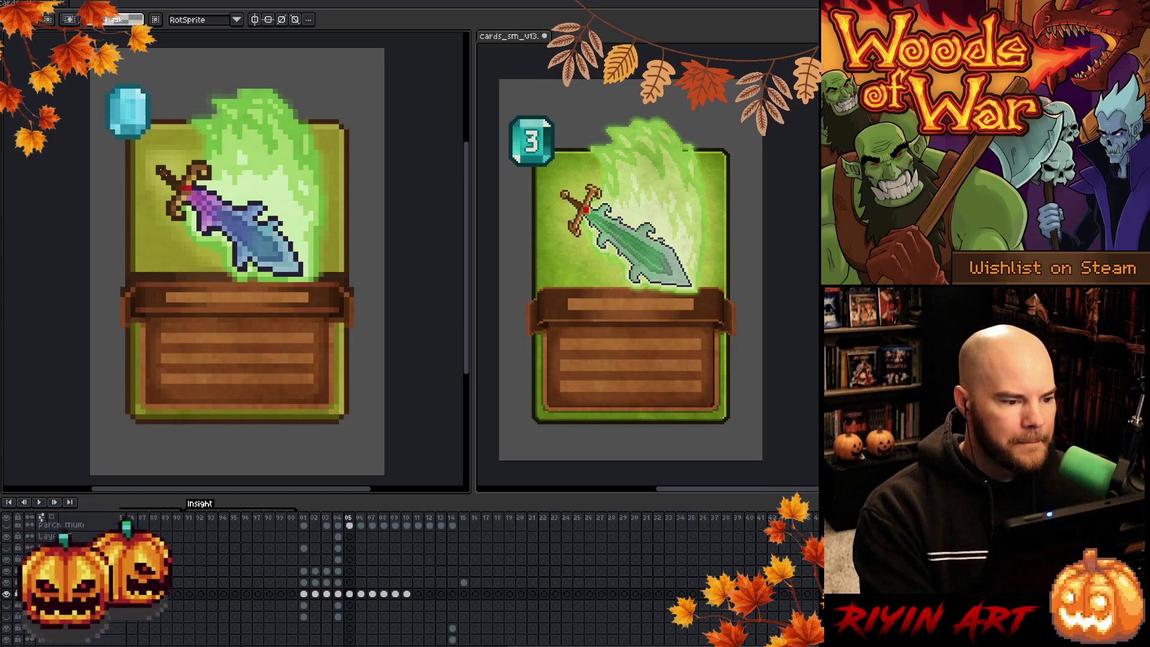
mouse_move(152, 160)
left_mouse_down()
mouse_move(262, 244)
mouse_move(319, 270)
mouse_move(331, 306)
left_mouse_up()
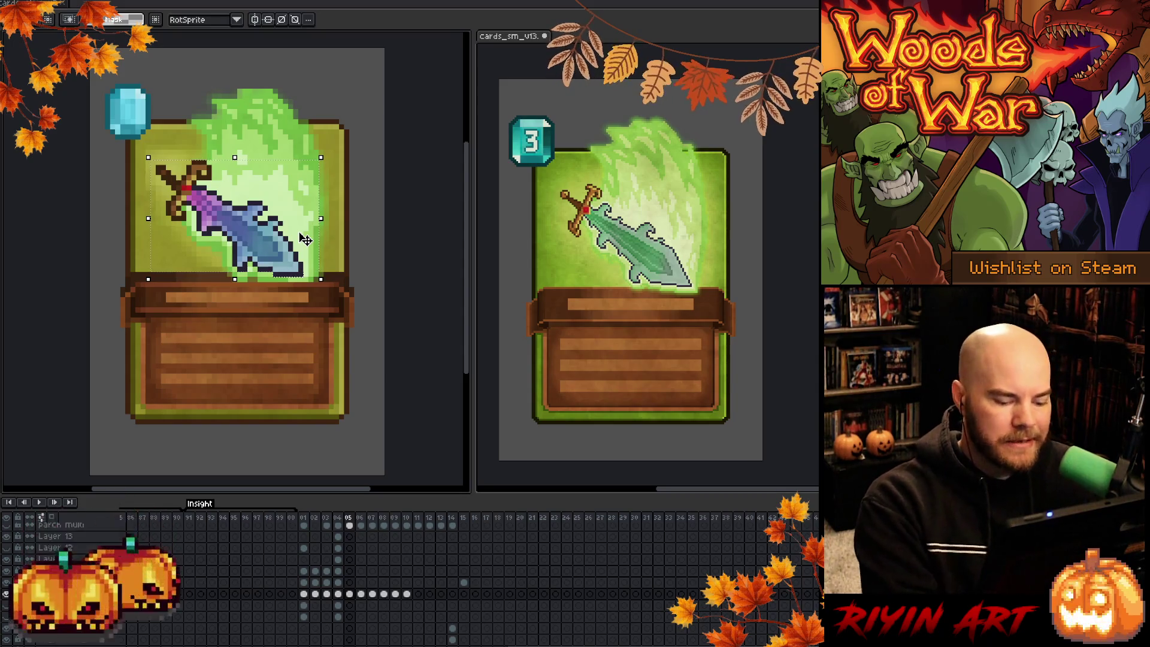
key("ctrl+a")
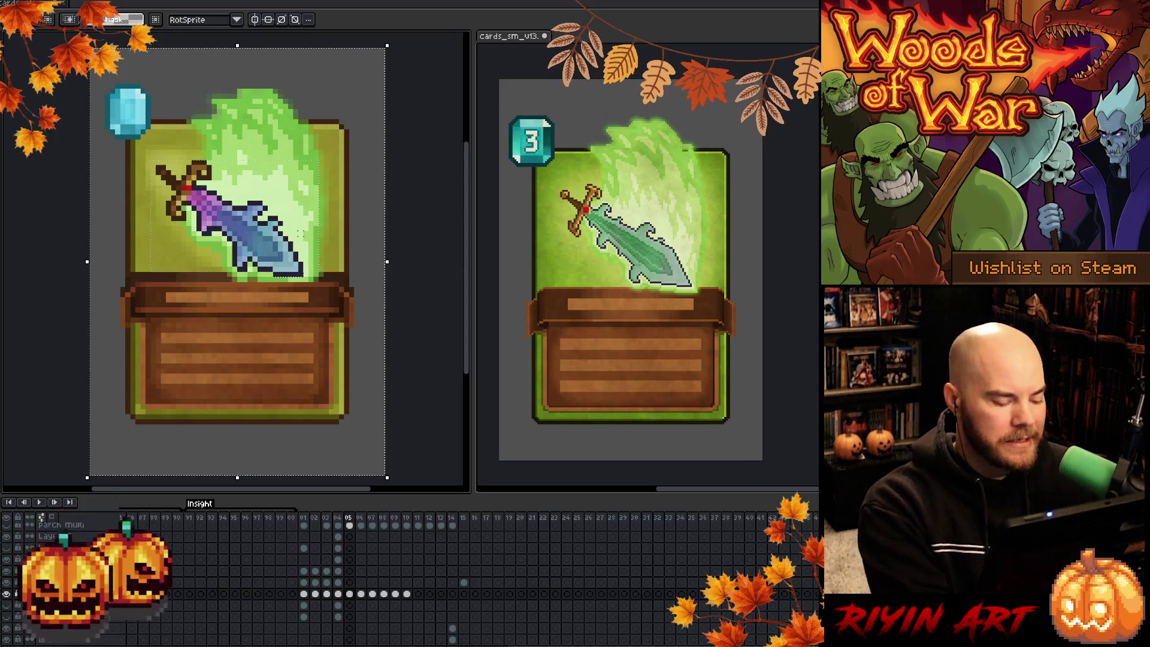
Replace the outline colour #3c2210 with #1b1701 and apply it
key("shift+r")
left_click(360, 245)
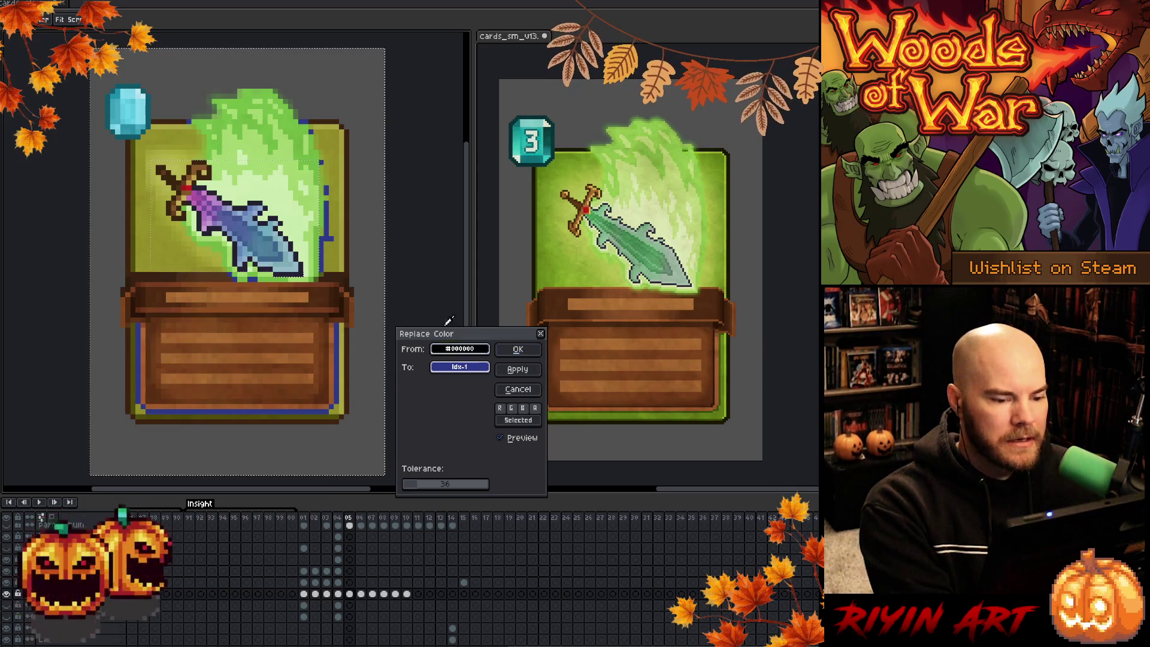
left_click(350, 250)
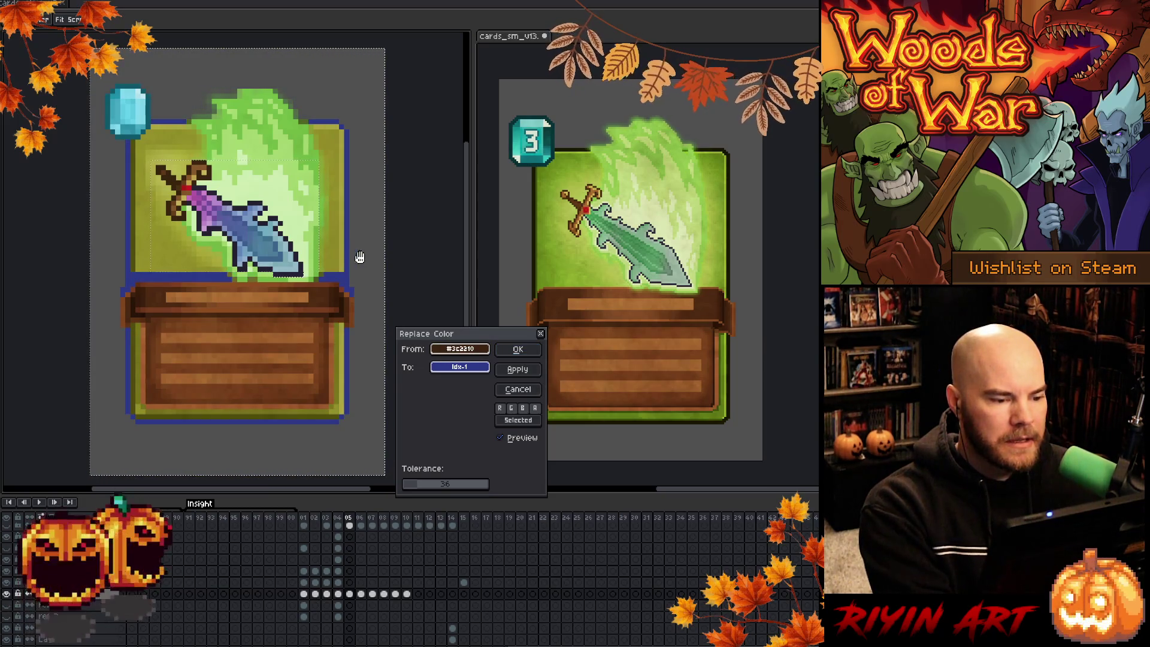
right_click(530, 276)
right_click(538, 272)
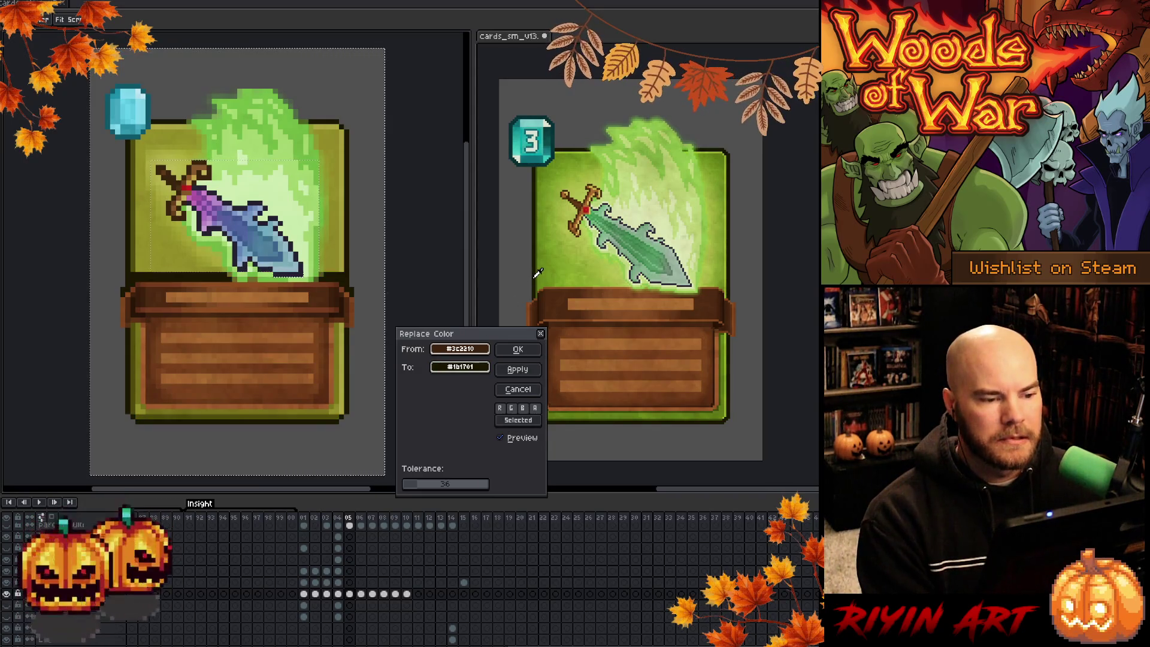
left_click(517, 354)
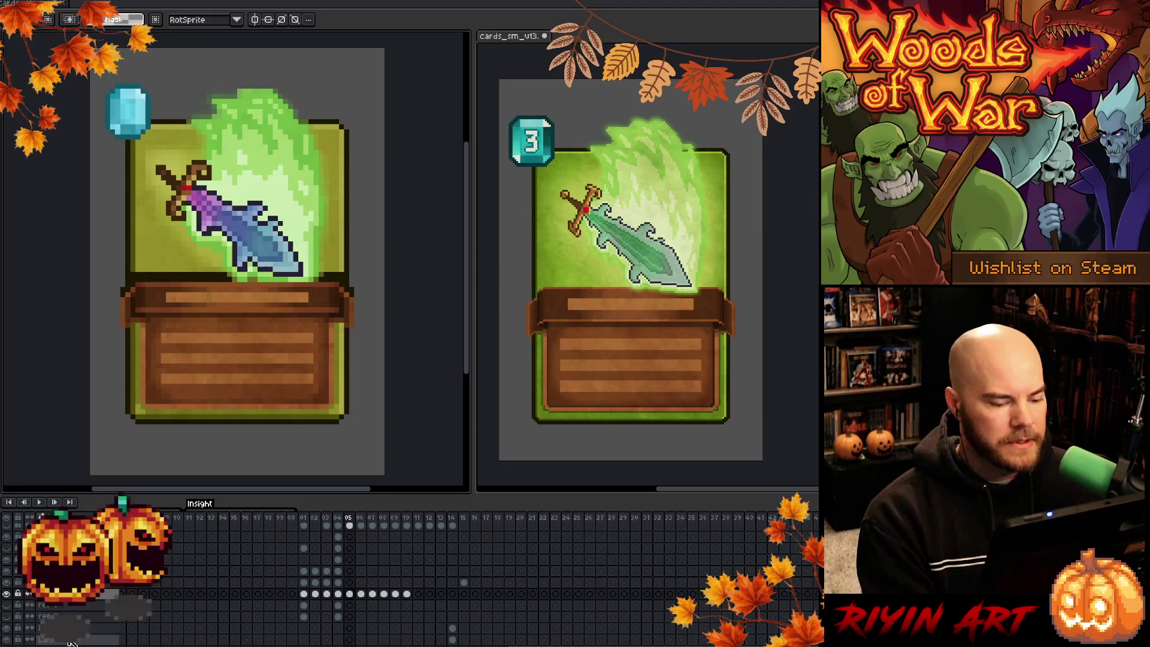
Toggle the card art layer off and on, then jump to frame 28 with only the wooden text box
left_click(6, 597)
left_click(7, 598)
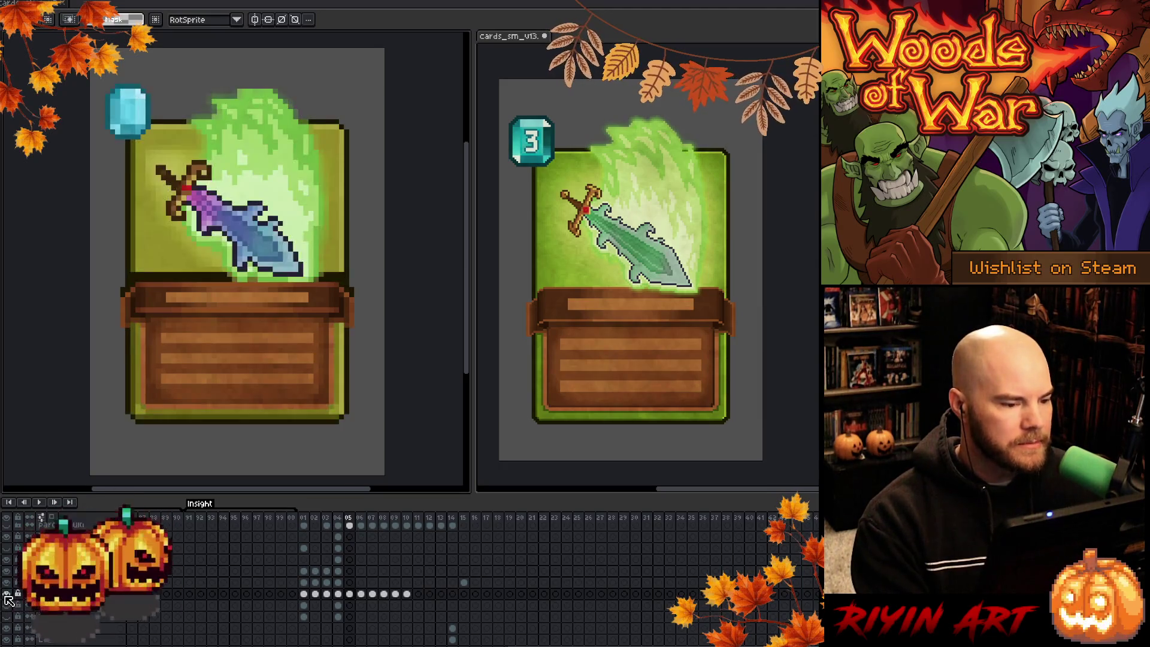
left_click(6, 597)
left_click(6, 597)
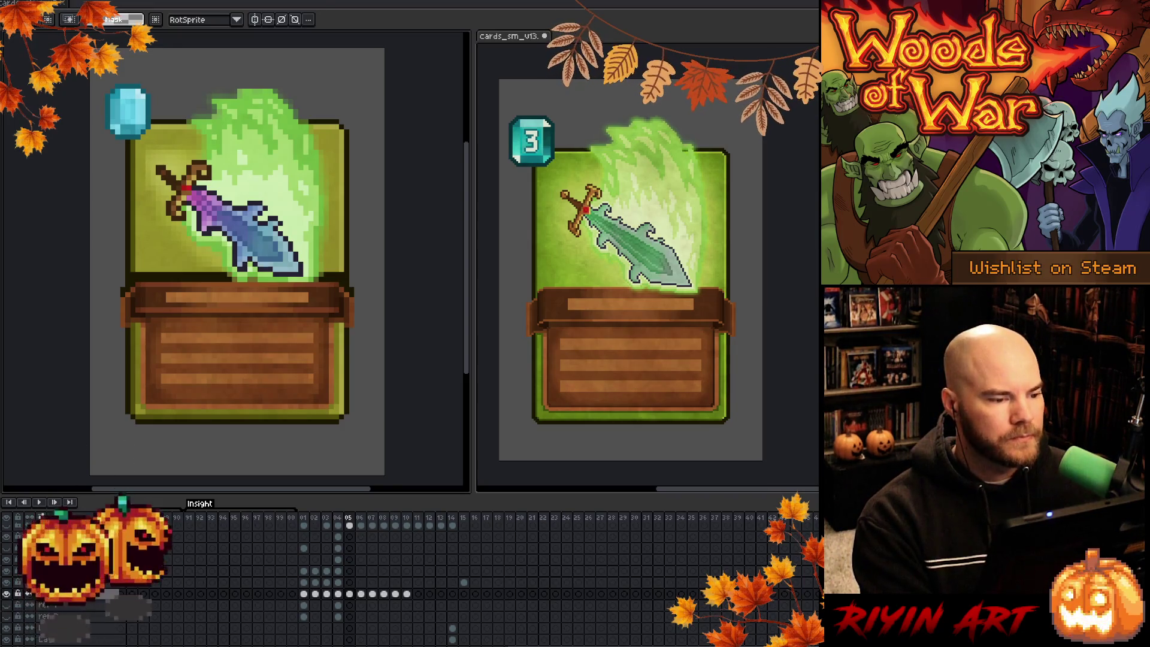
left_click(350, 594)
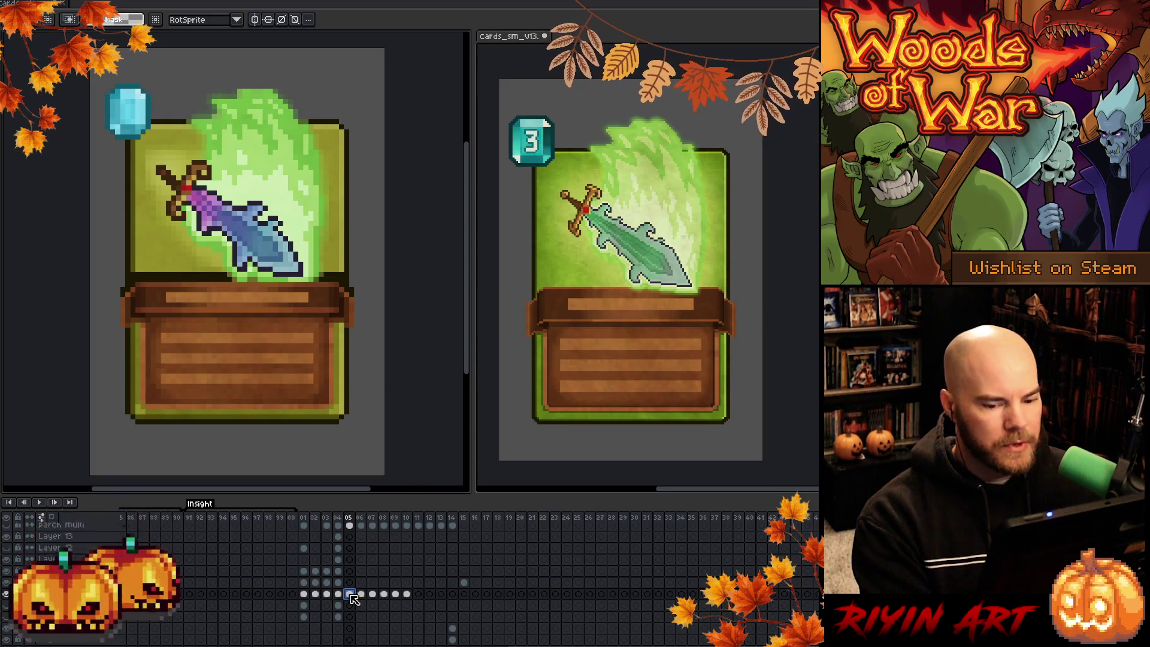
left_click(612, 517)
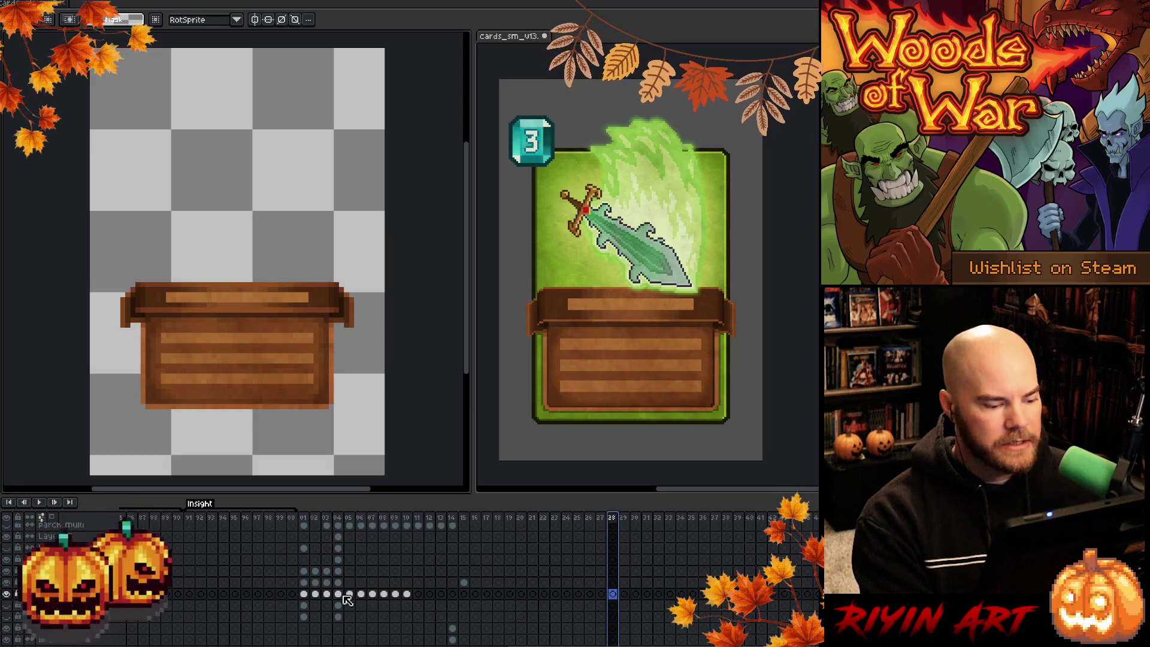
On frame 28, swap the 7-gem background for the green card background with the 2 gem
scroll(346, 599, "down", 2)
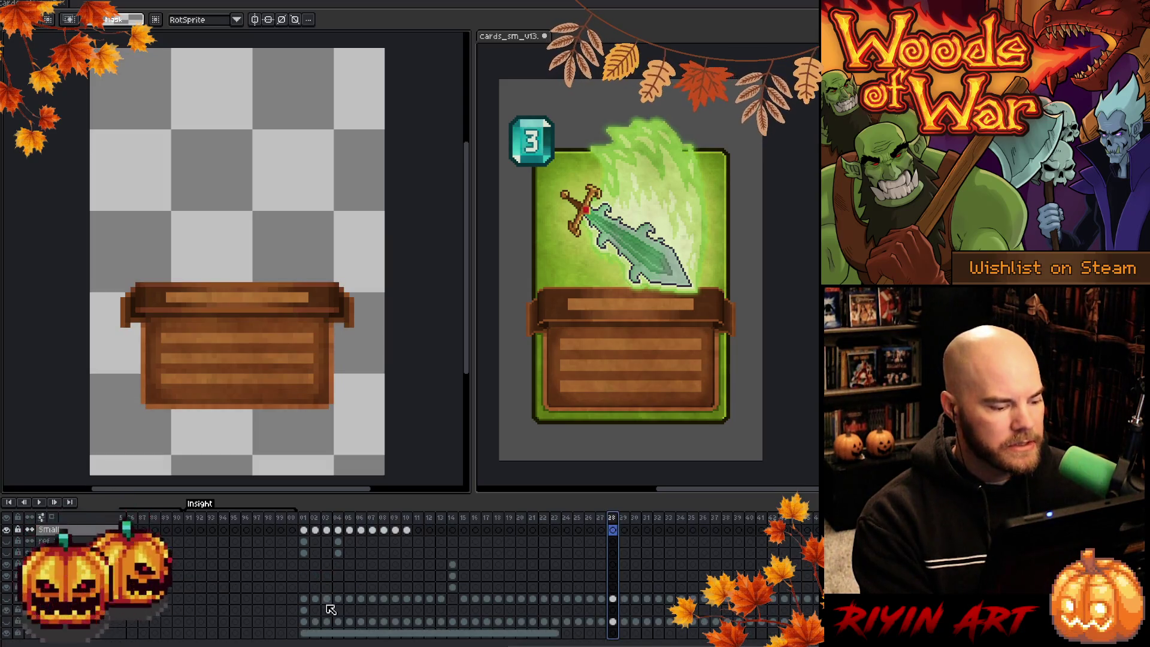
left_click(12, 632)
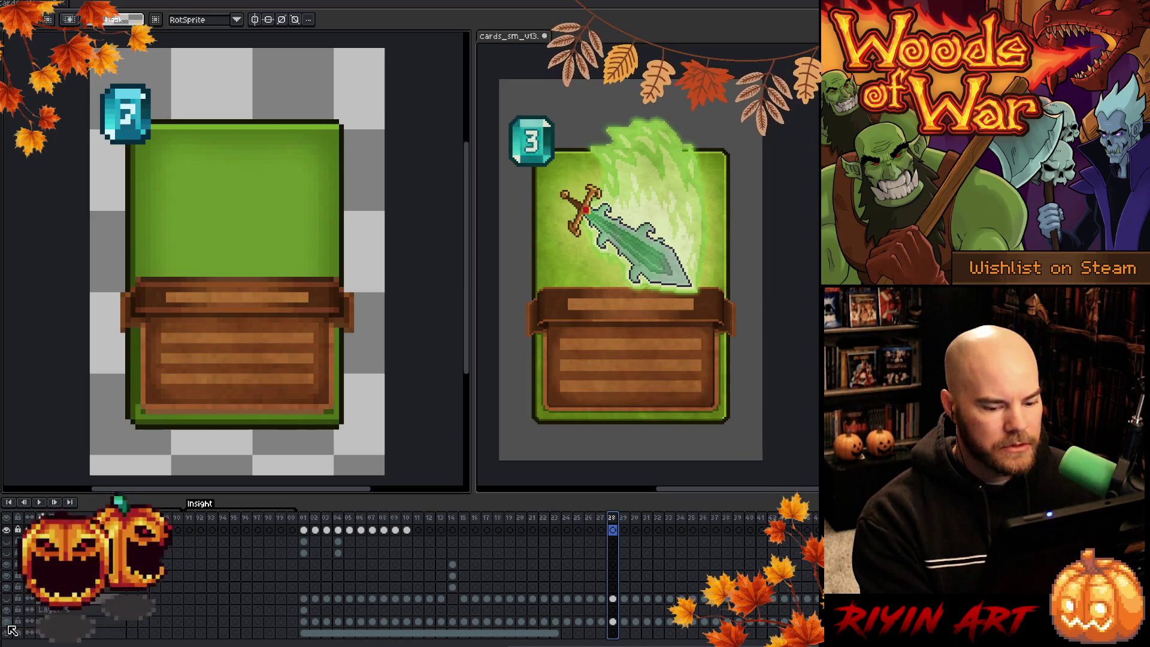
left_click(12, 604)
left_click(13, 607)
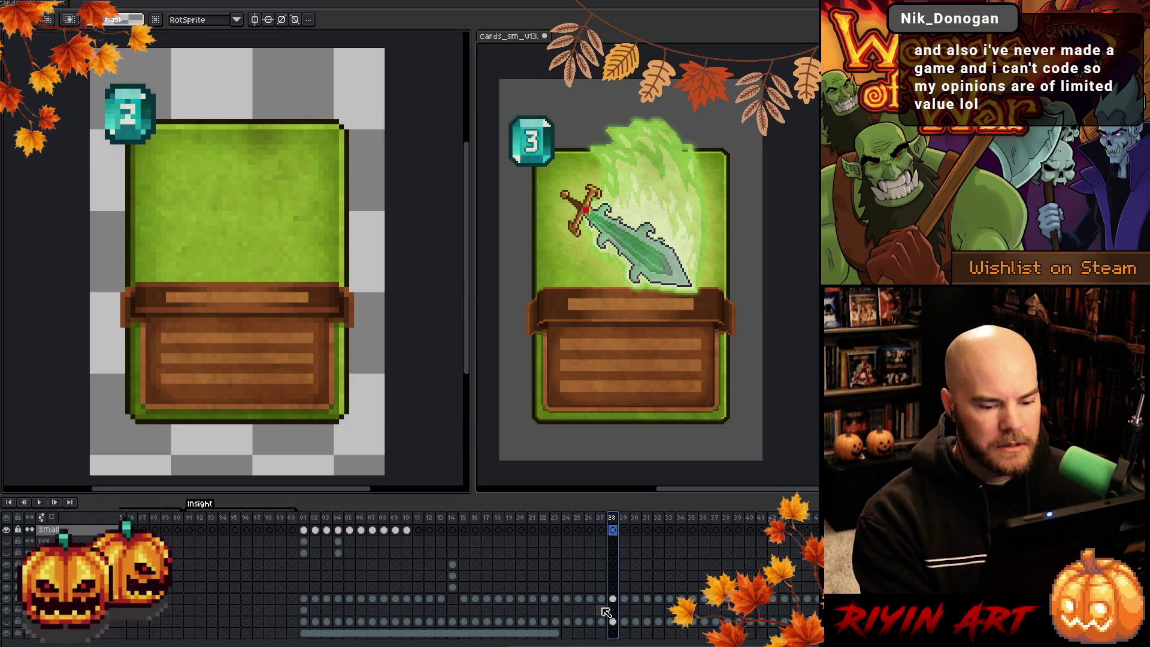
left_click(613, 599)
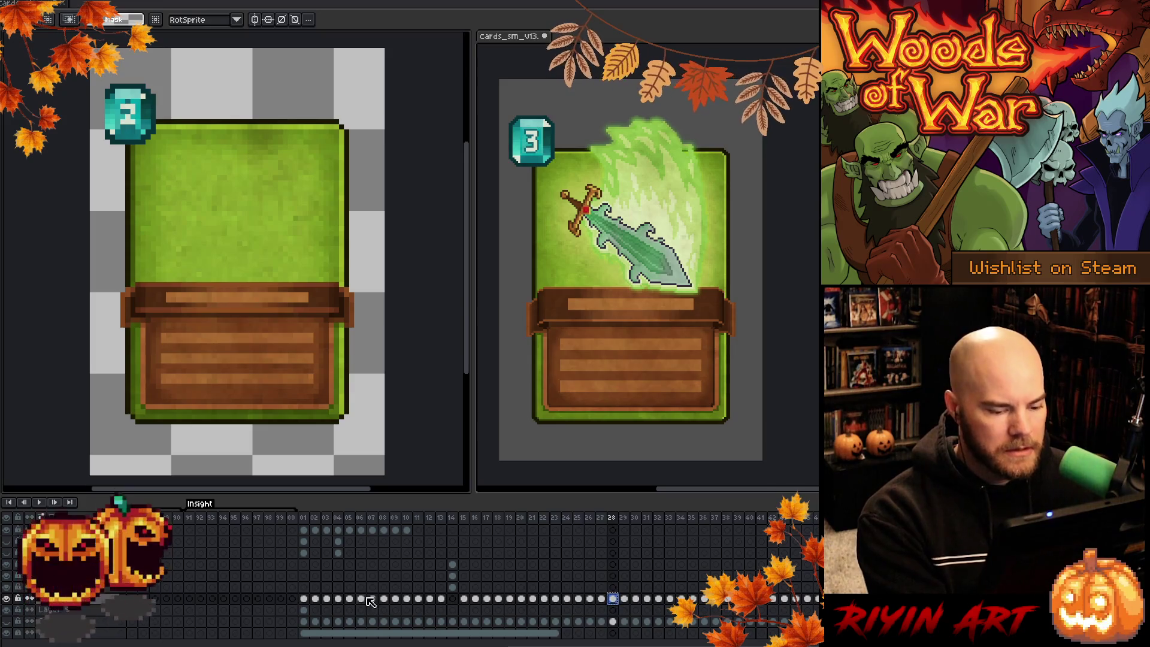
Return to frame 05's sword card, passing frame 04, and select its layer cels
scroll(372, 602, "up", 2)
scroll(373, 602, "up", 1)
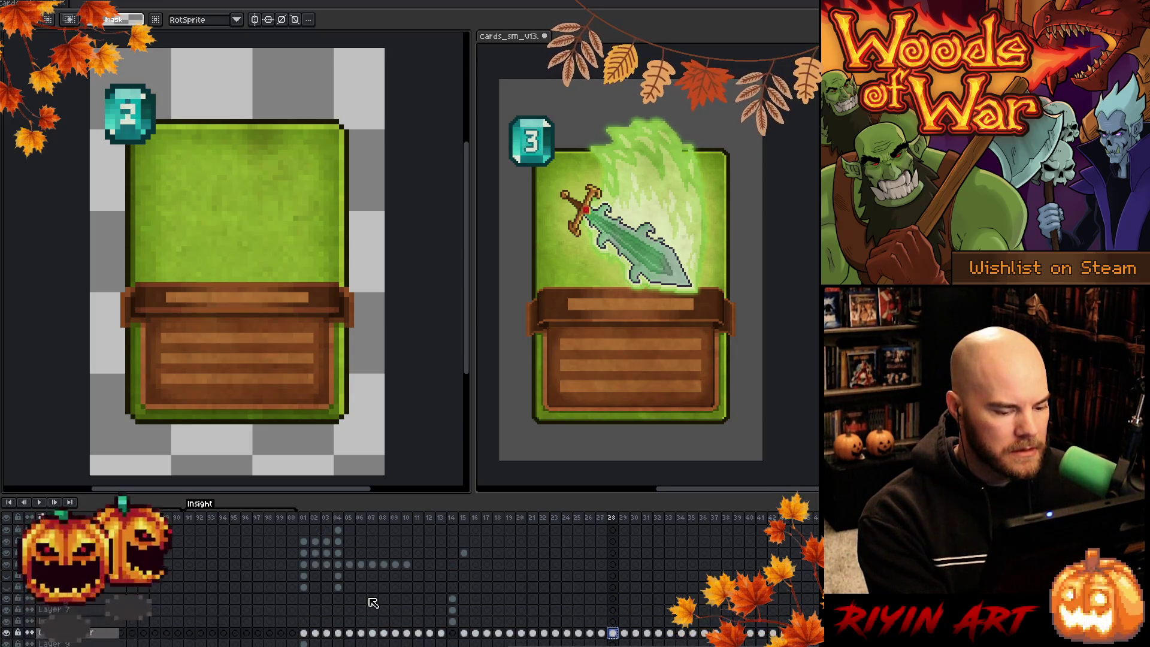
left_click(339, 518)
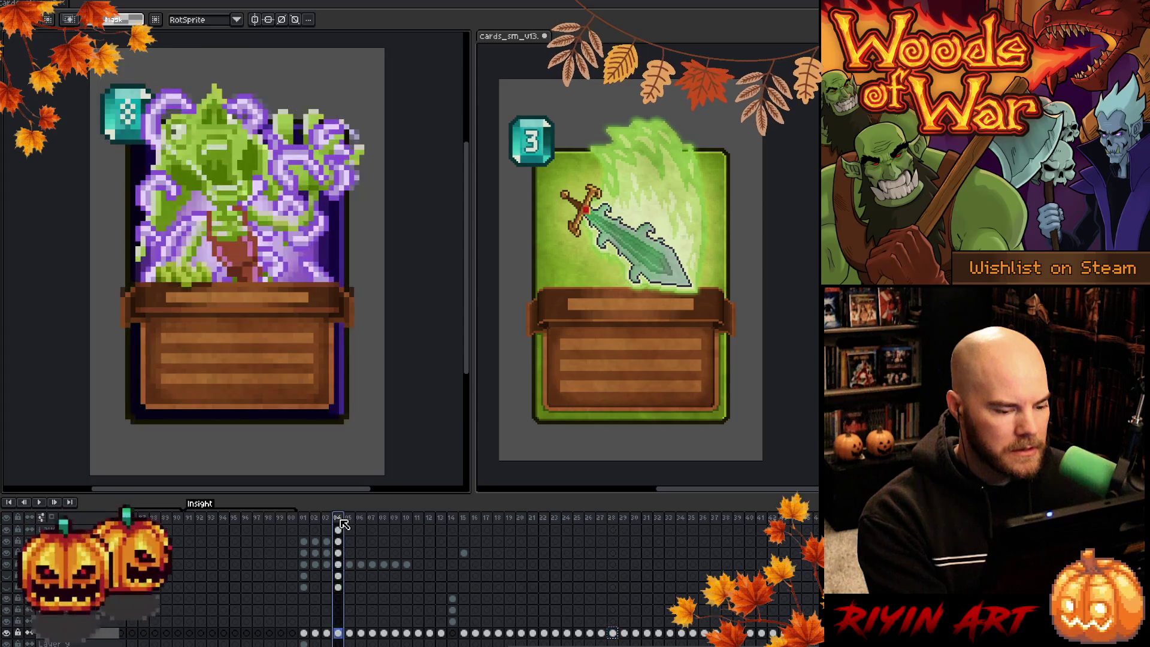
left_click(349, 519)
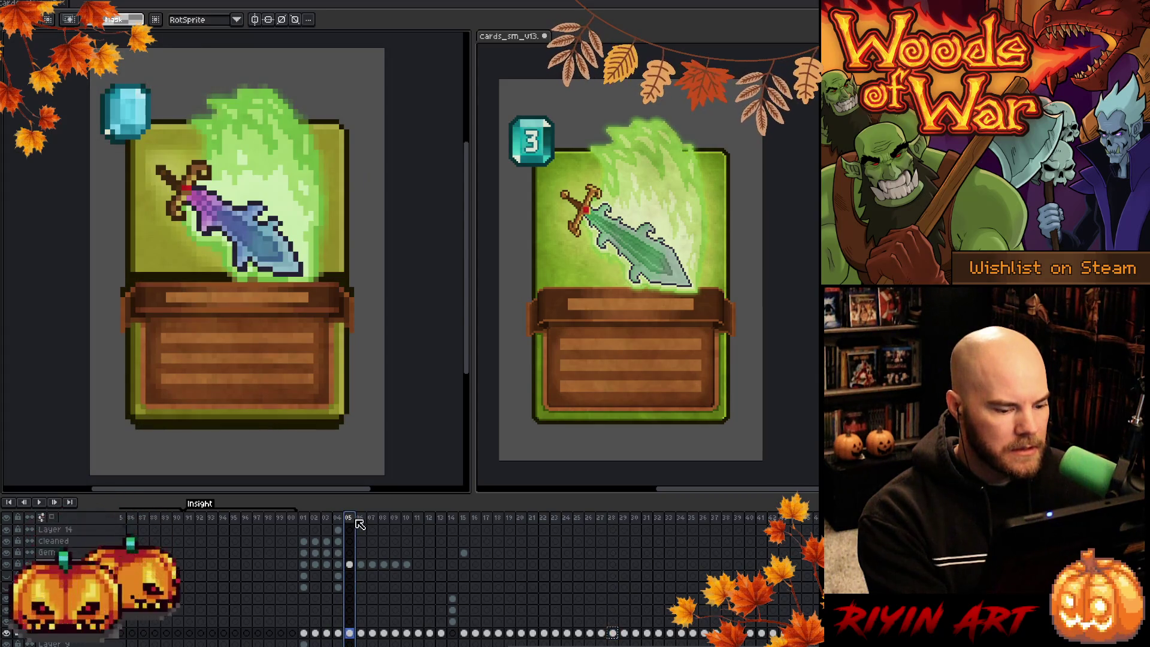
left_click(351, 633)
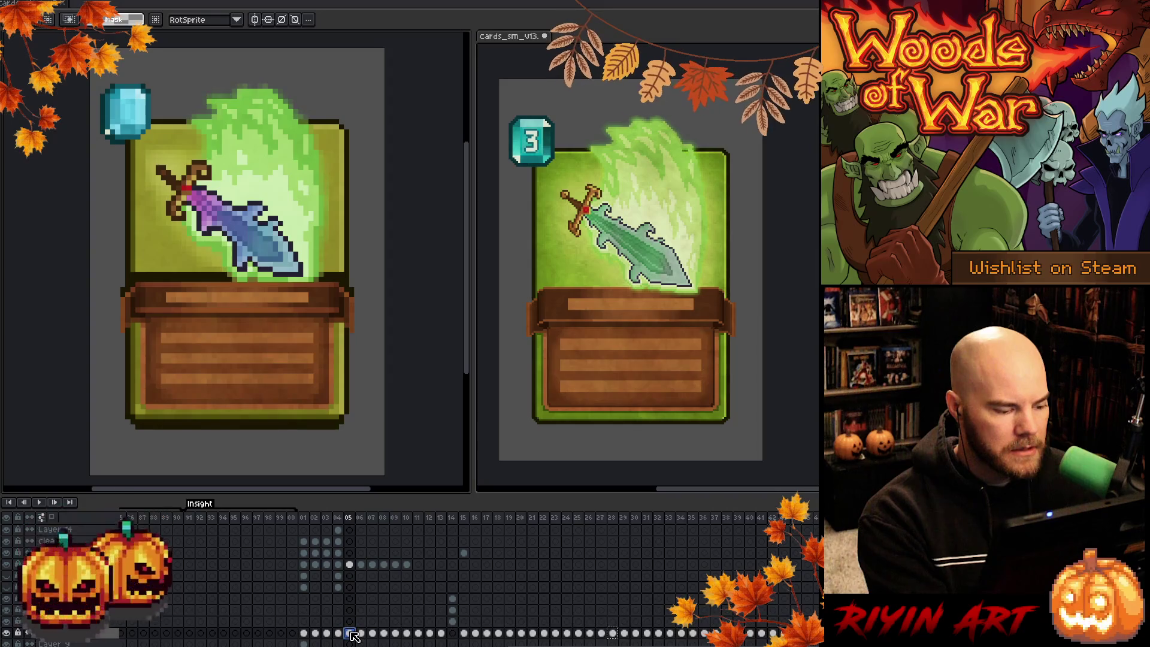
left_click(350, 622)
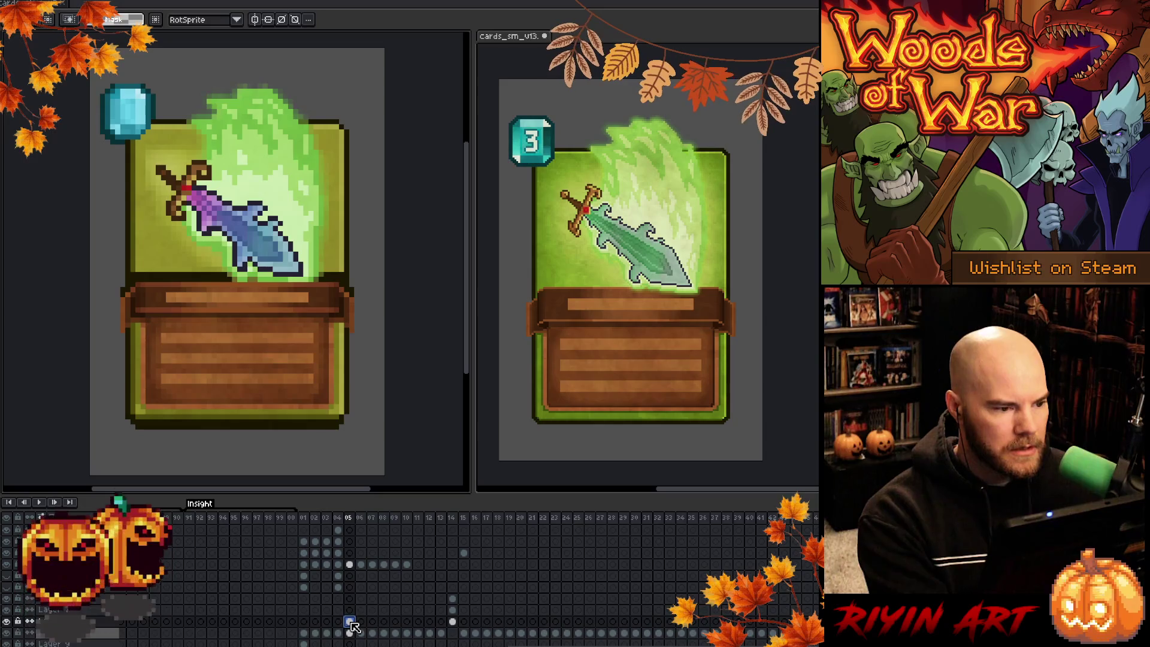
left_click(350, 567)
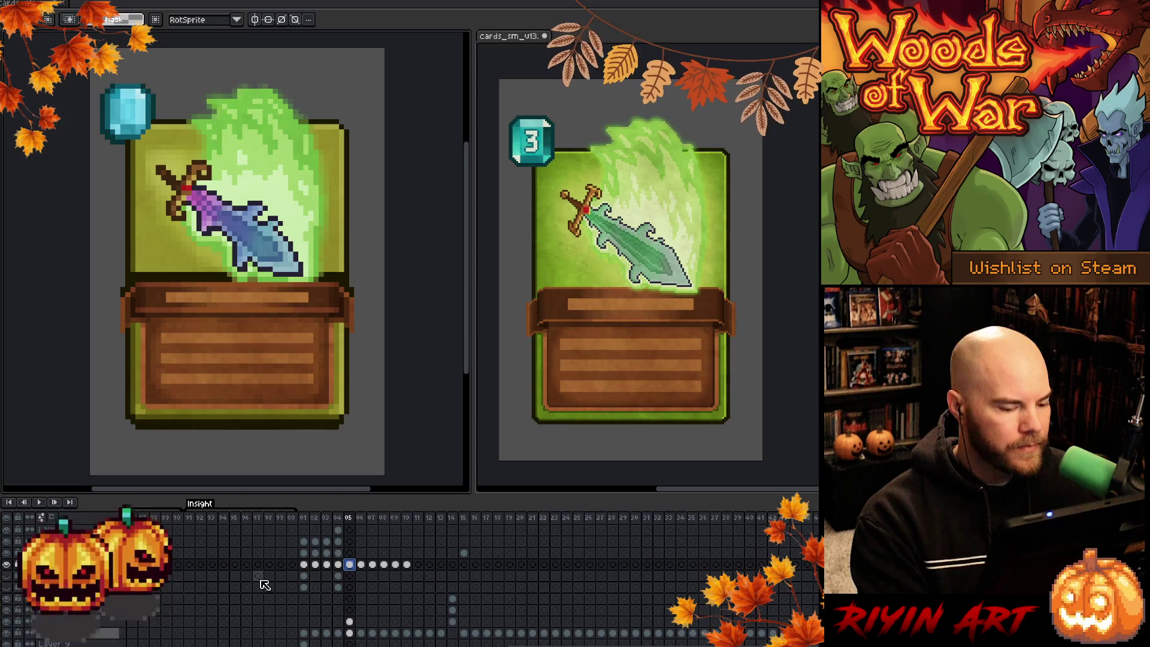
Hide and re-show the sword and flame art to check the background beneath
left_click(6, 564)
scroll(350, 574, "up", 3)
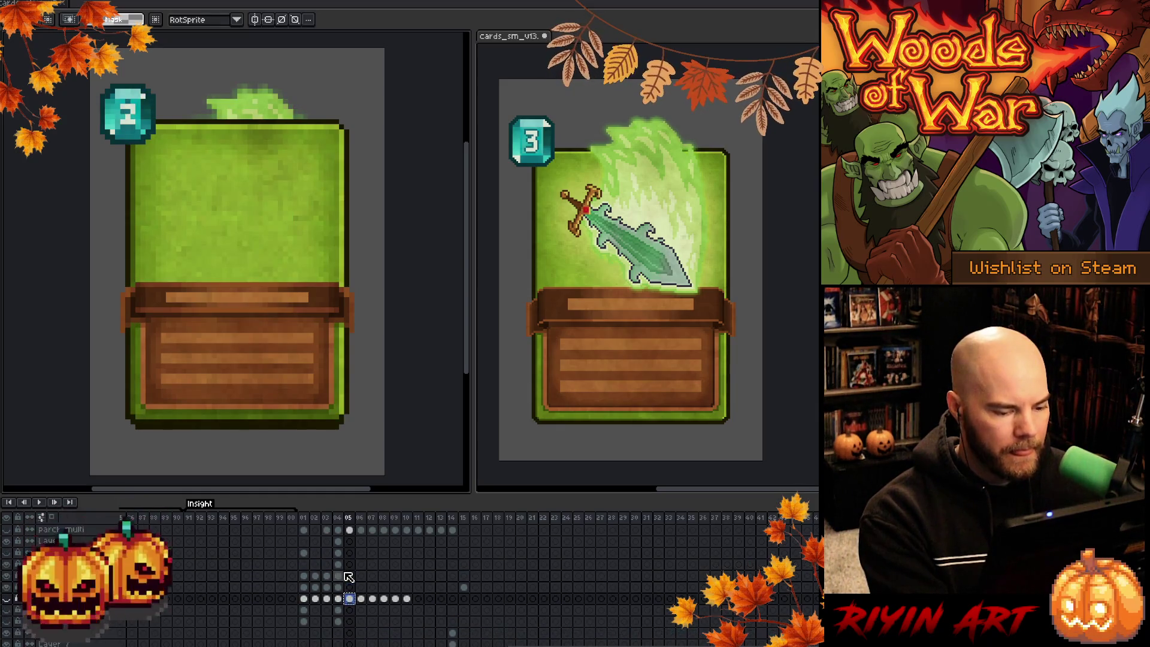
left_click(350, 576)
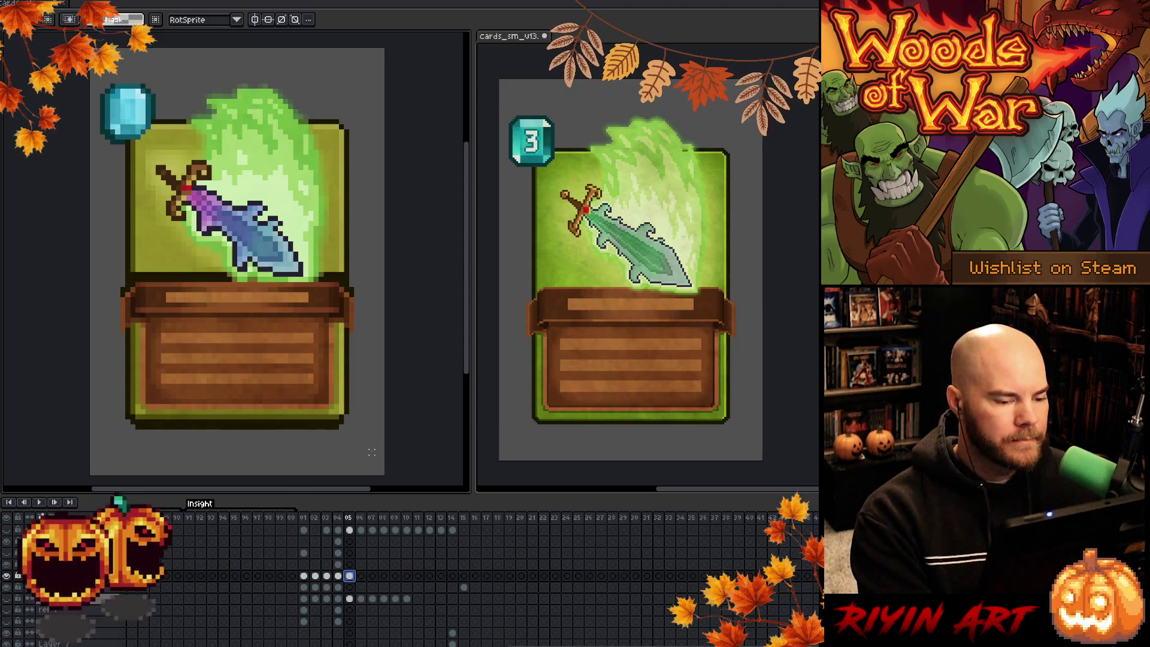
left_click_drag(96, 315, 380, 453)
left_click_drag(3, 310, 12, 284)
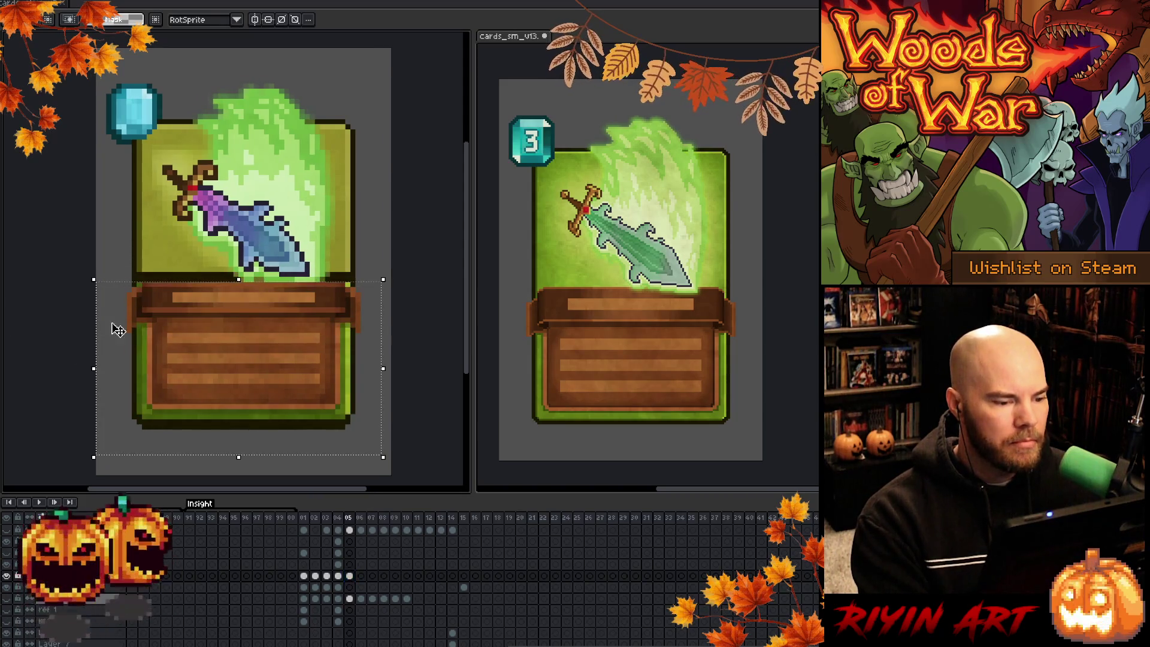
mouse_move(386, 110)
left_mouse_down()
mouse_move(351, 331)
mouse_move(328, 355)
left_mouse_up()
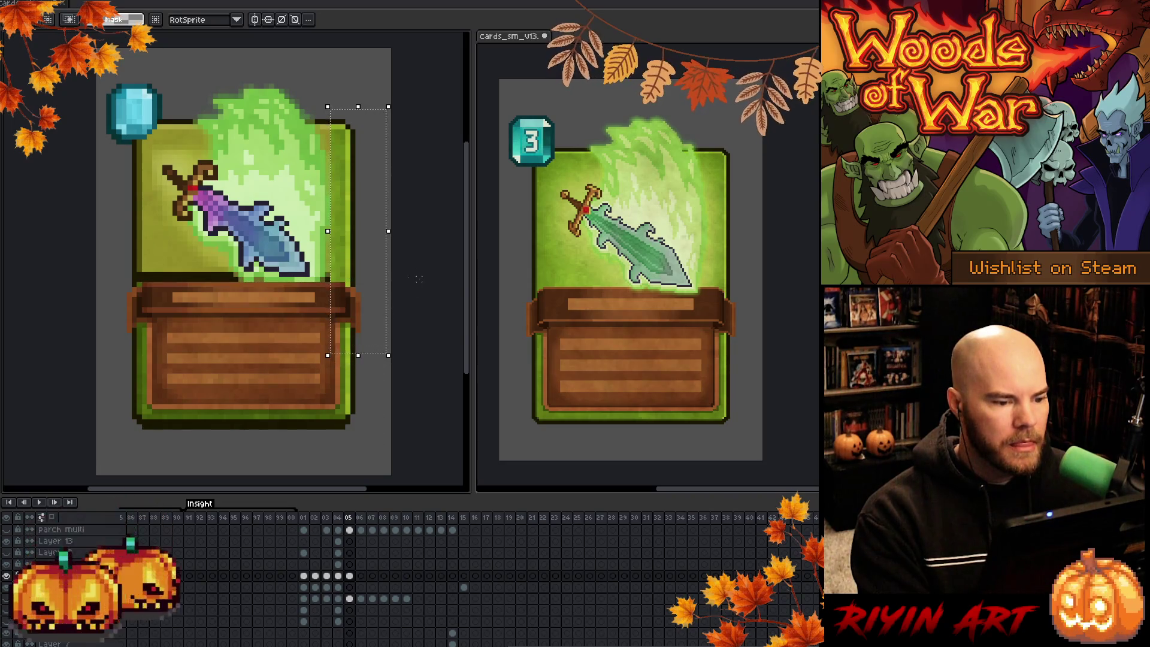
key("ctrl+d")
mouse_move(323, 224)
left_mouse_down()
mouse_move(351, 334)
mouse_move(368, 345)
left_mouse_up()
key("ctrl+d")
key("b")
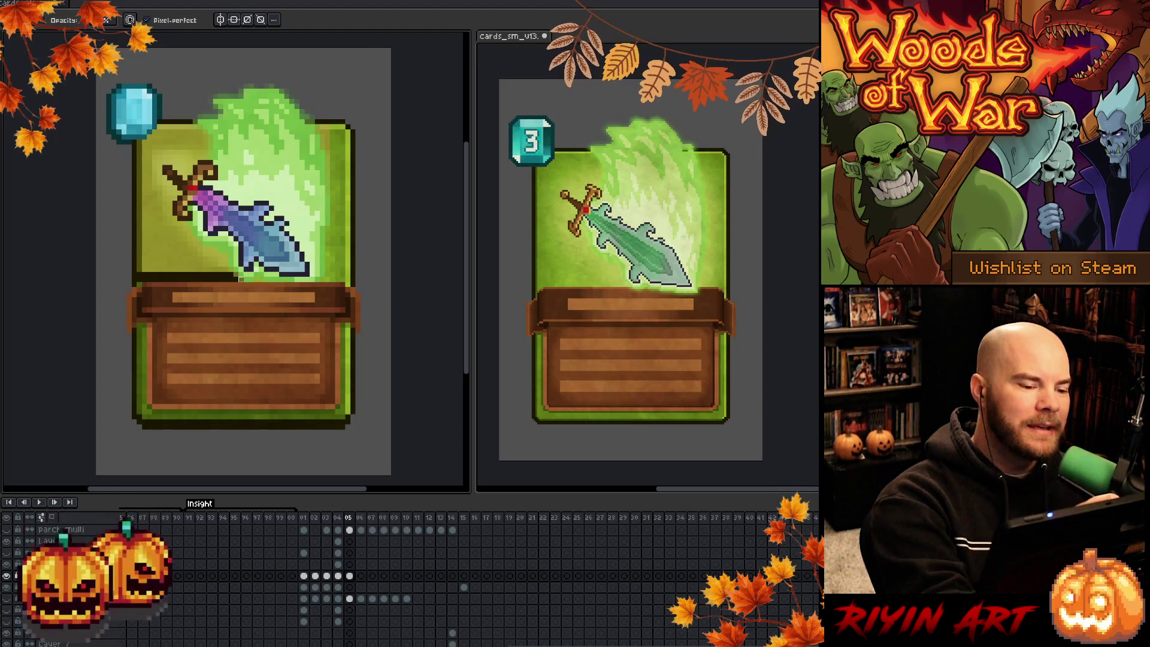
Repaint the dark line pixels under the sword art in light green
left_click(235, 277)
left_click(231, 278)
left_click(226, 275)
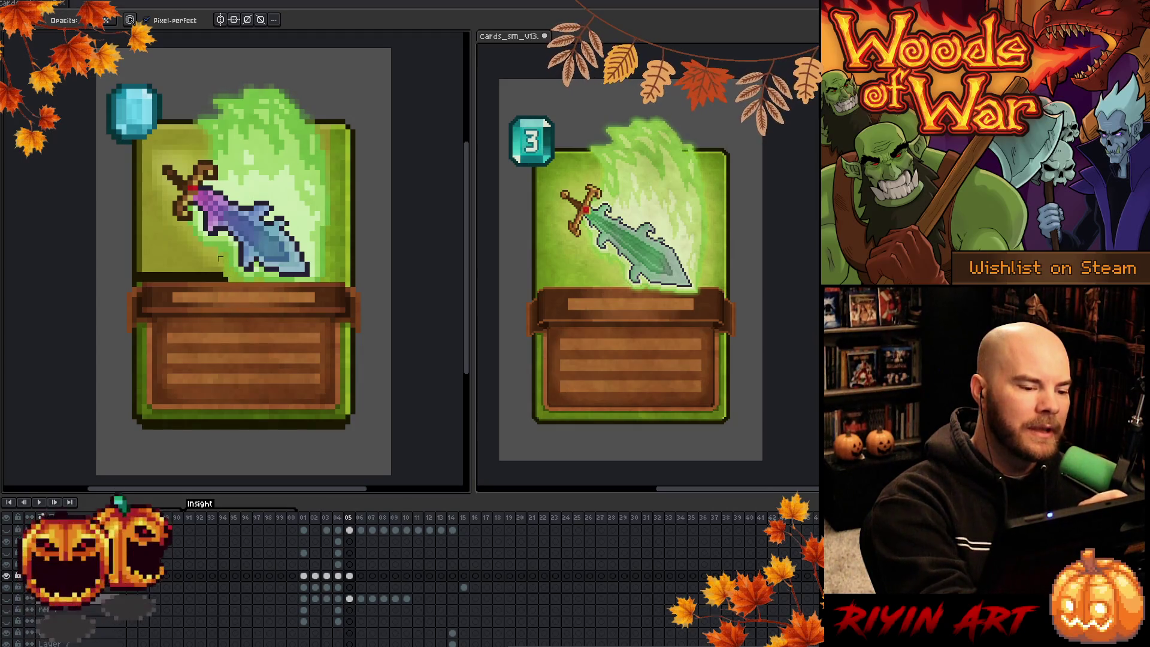
left_click(222, 276)
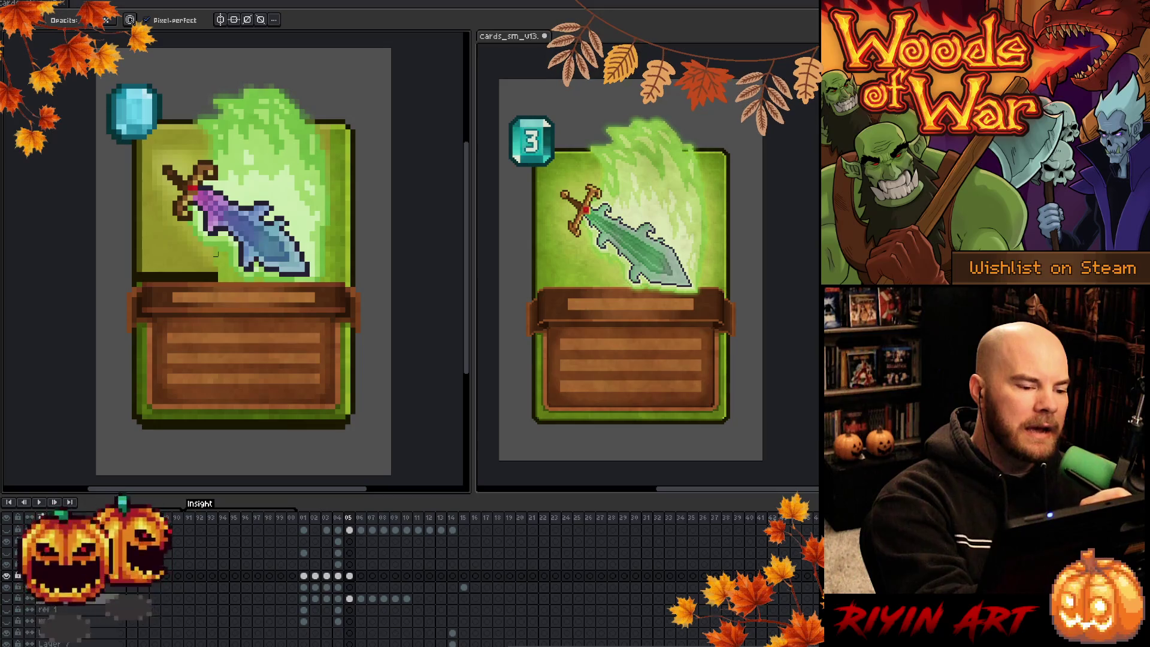
left_click(210, 274)
left_click(204, 276)
left_click(200, 276)
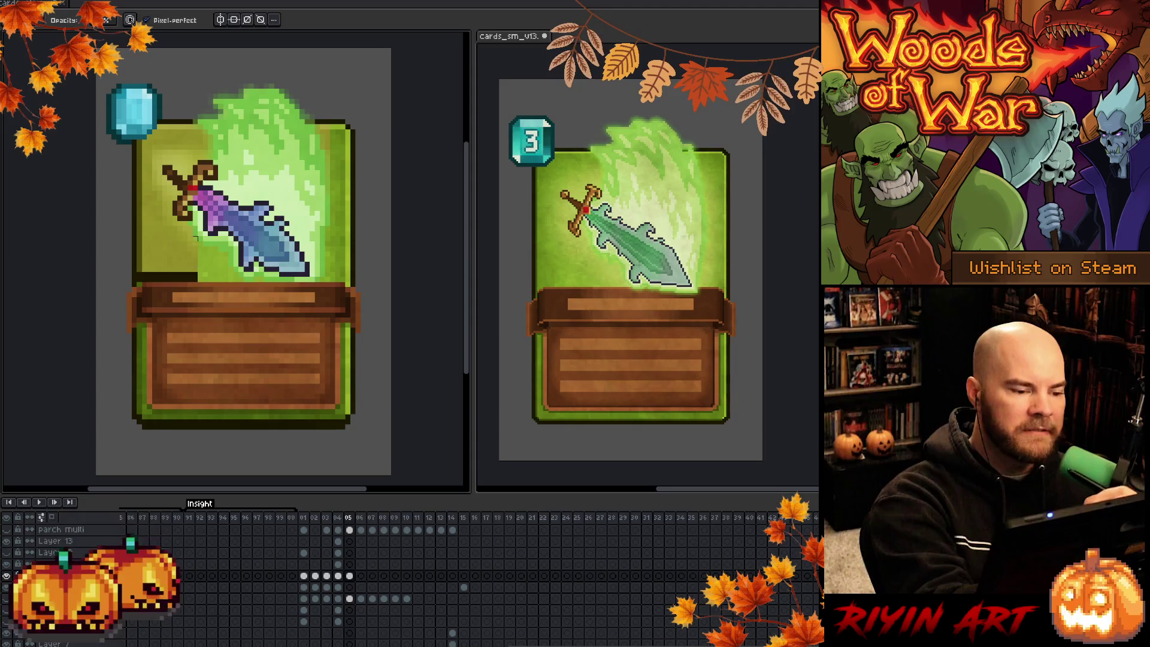
left_click(195, 276)
left_click(190, 277)
Finish the line's left end and cover the dark lower-left strip with green
left_click(185, 277)
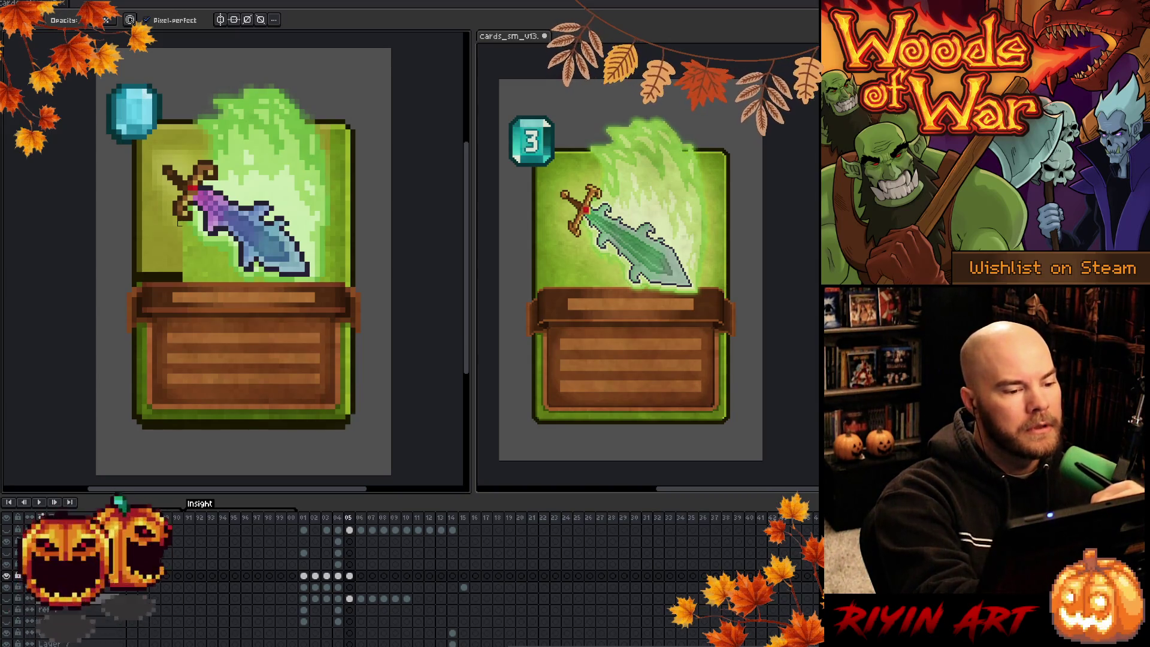
left_click_drag(178, 277, 165, 239)
left_click_drag(162, 278, 139, 277)
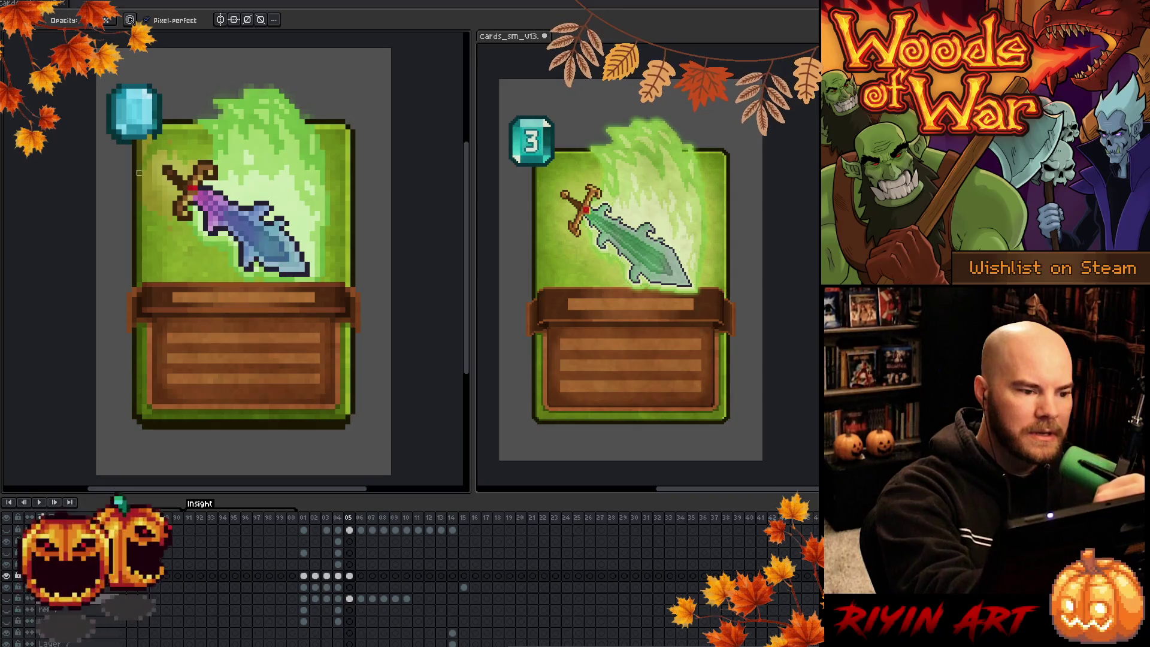
Redo the crisp 2 on the cost gem, then undo the stray glow pixels beside the sword hilt
key("ctrl+y")
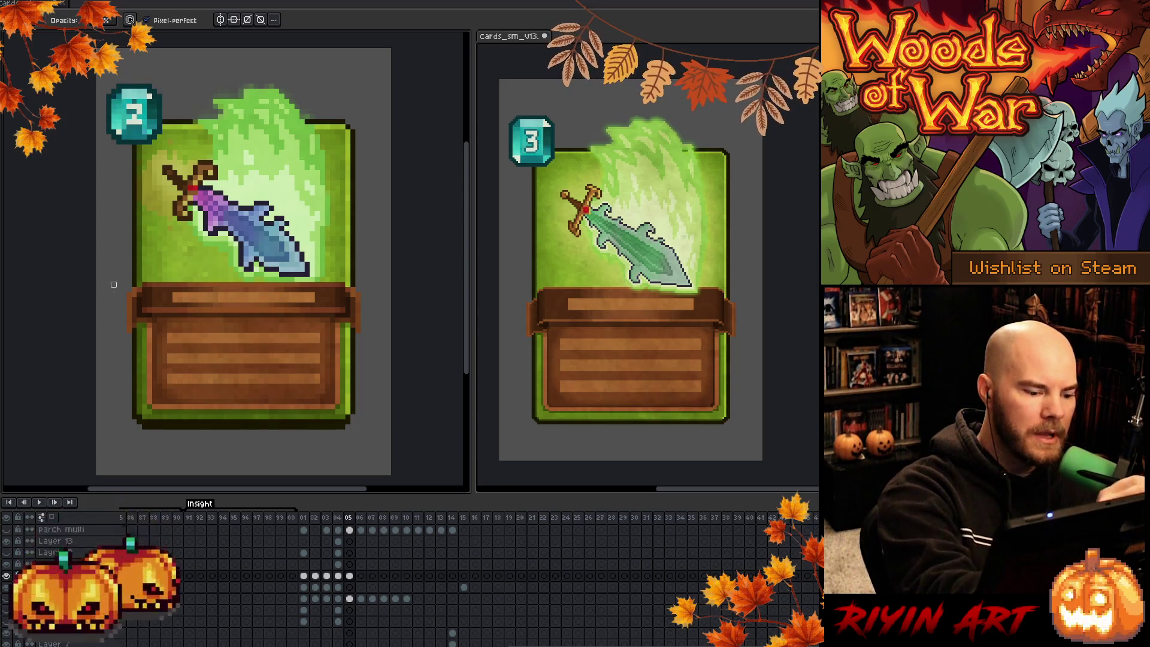
key("ctrl+z")
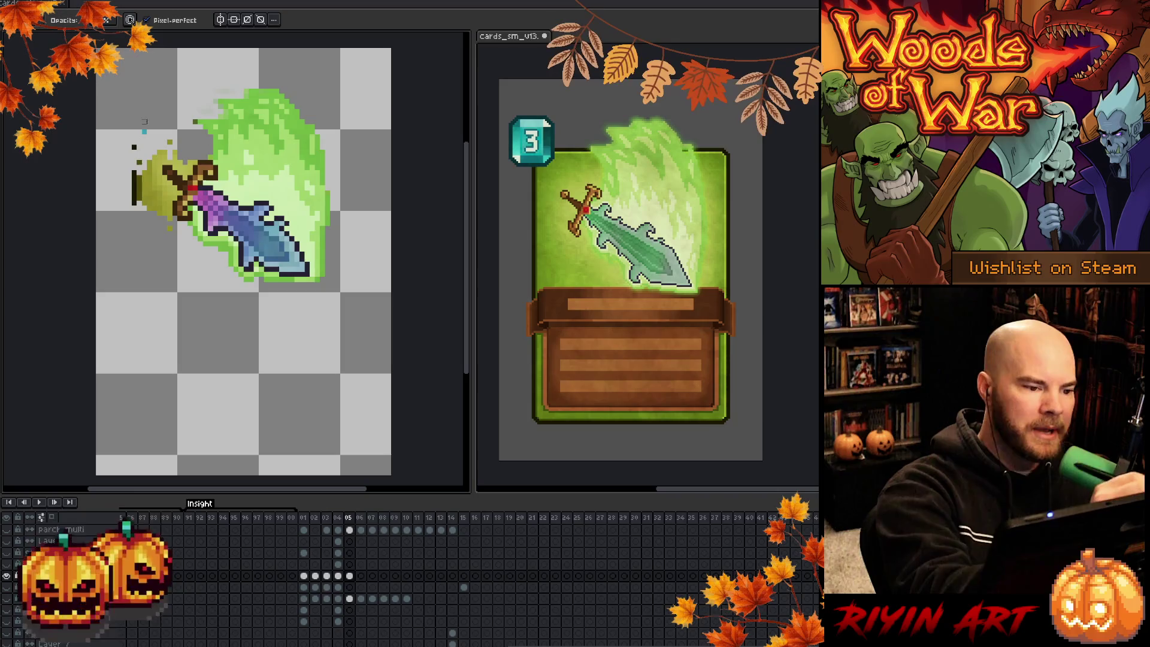
key("ctrl+z")
key("ctrl+z")
key("ctrl+z")
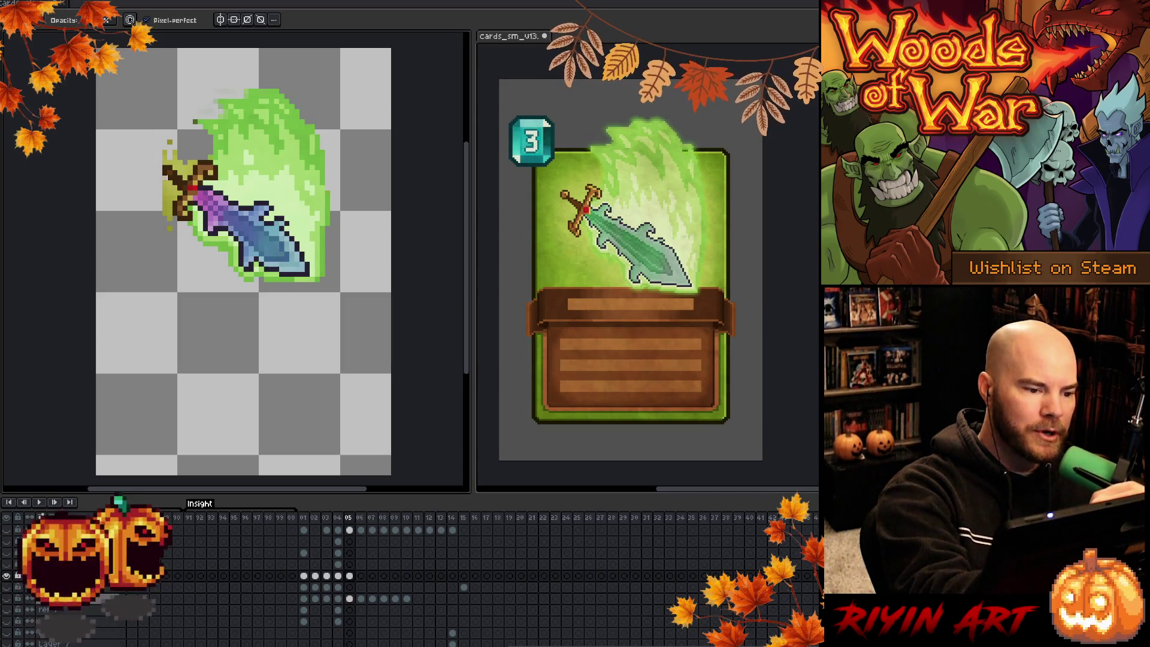
key("ctrl+z")
key("ctrl+z")
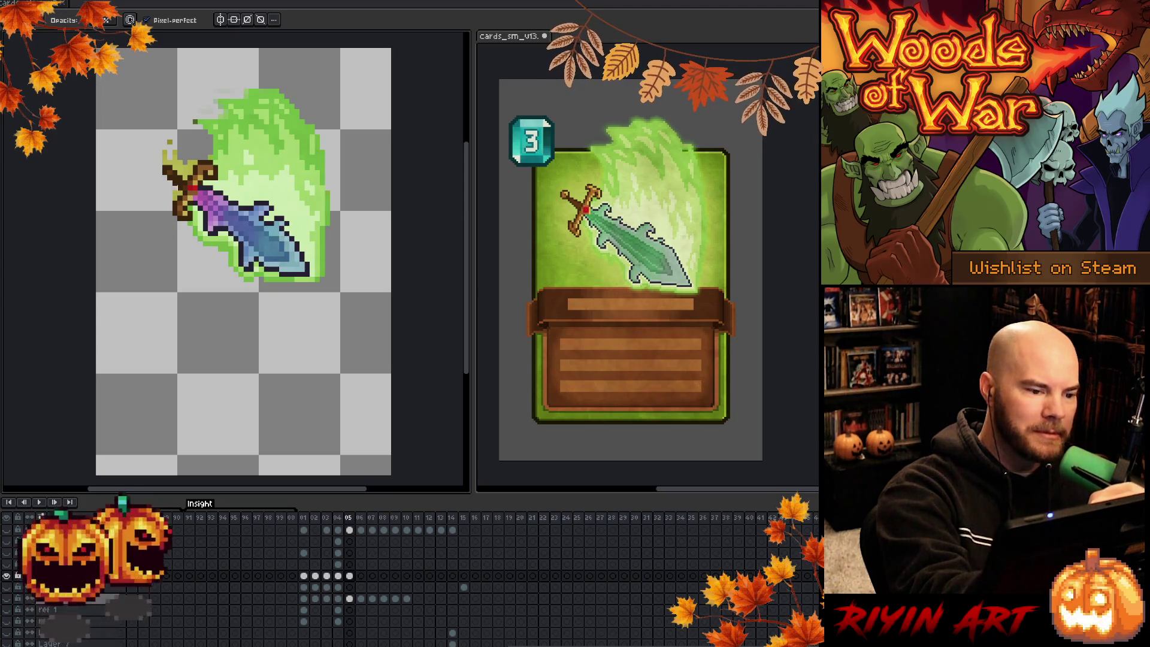
key("ctrl+z")
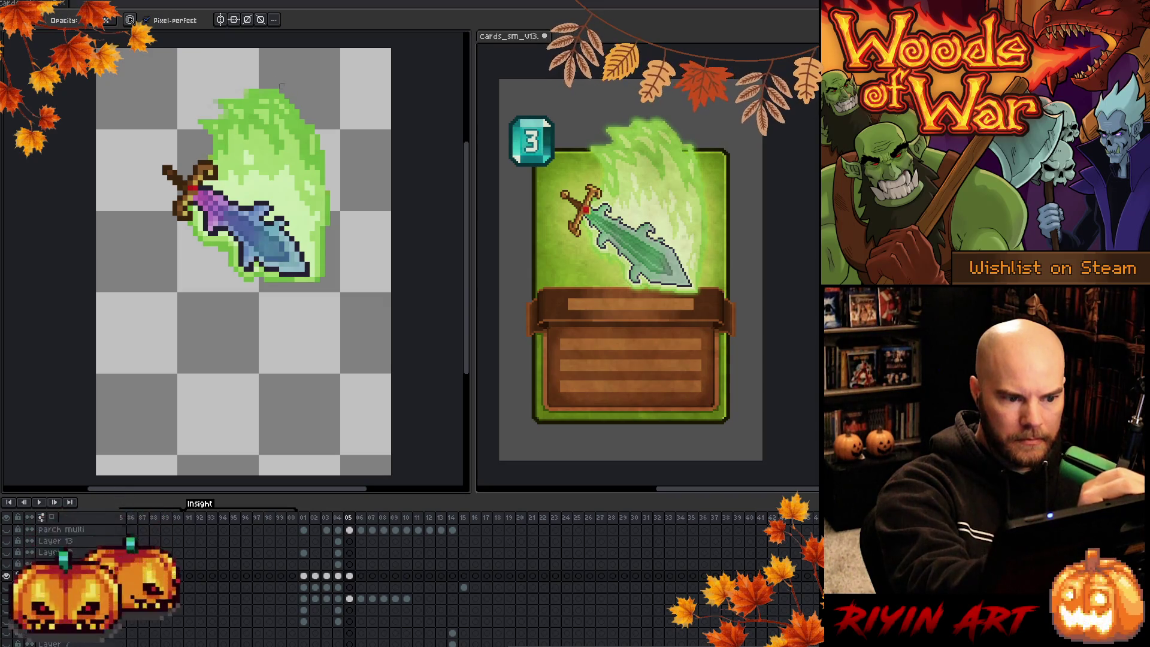
key("e")
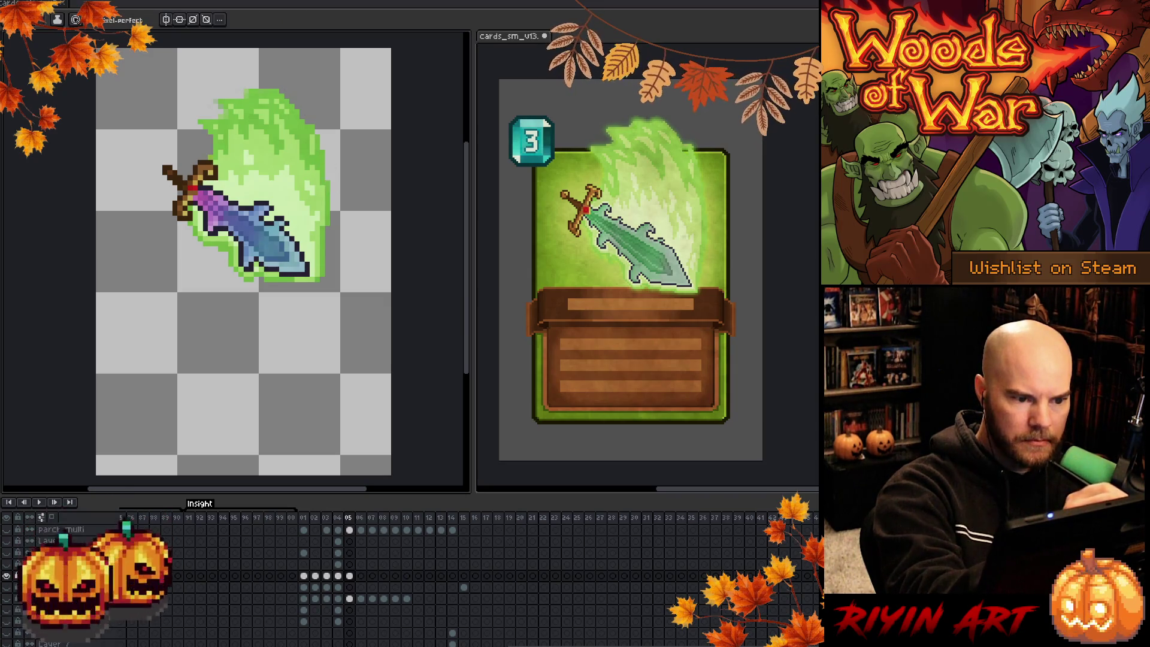
Brighten pixels at the glow's base and darken pixels near the blade tip
left_click(295, 284)
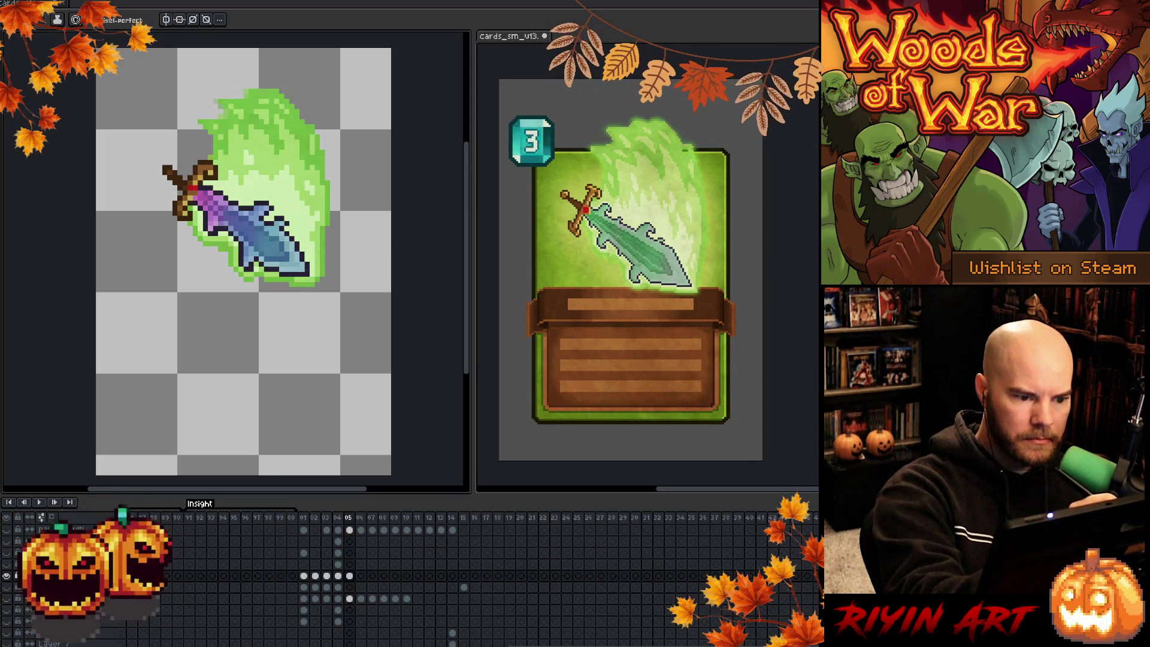
left_click(305, 274)
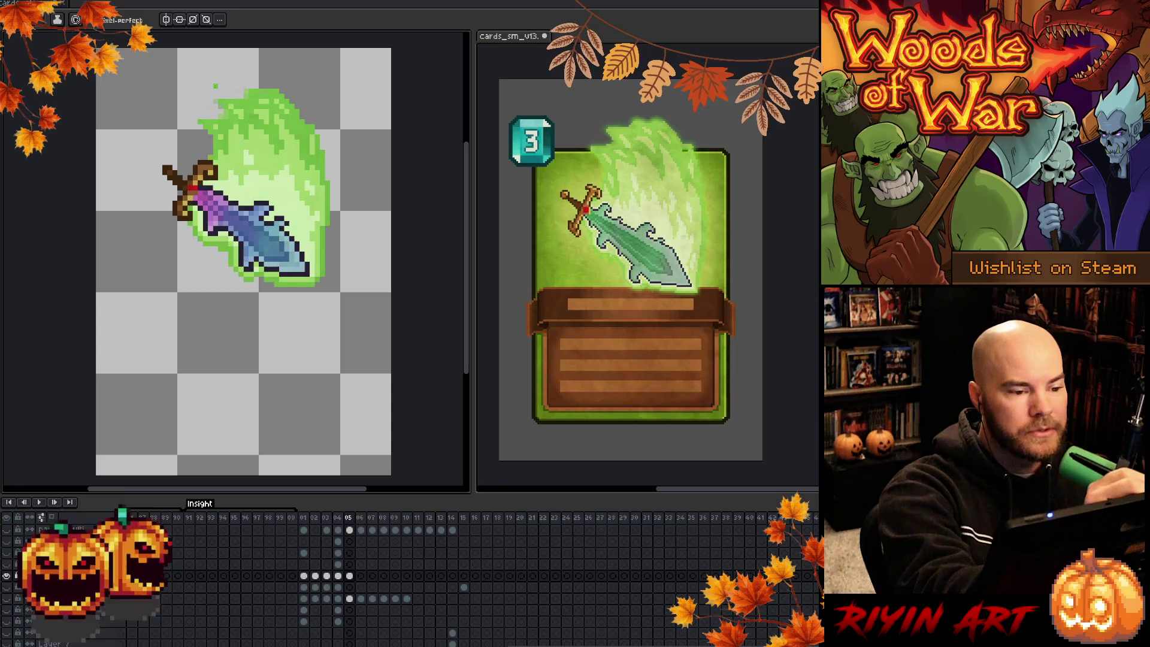
key("e")
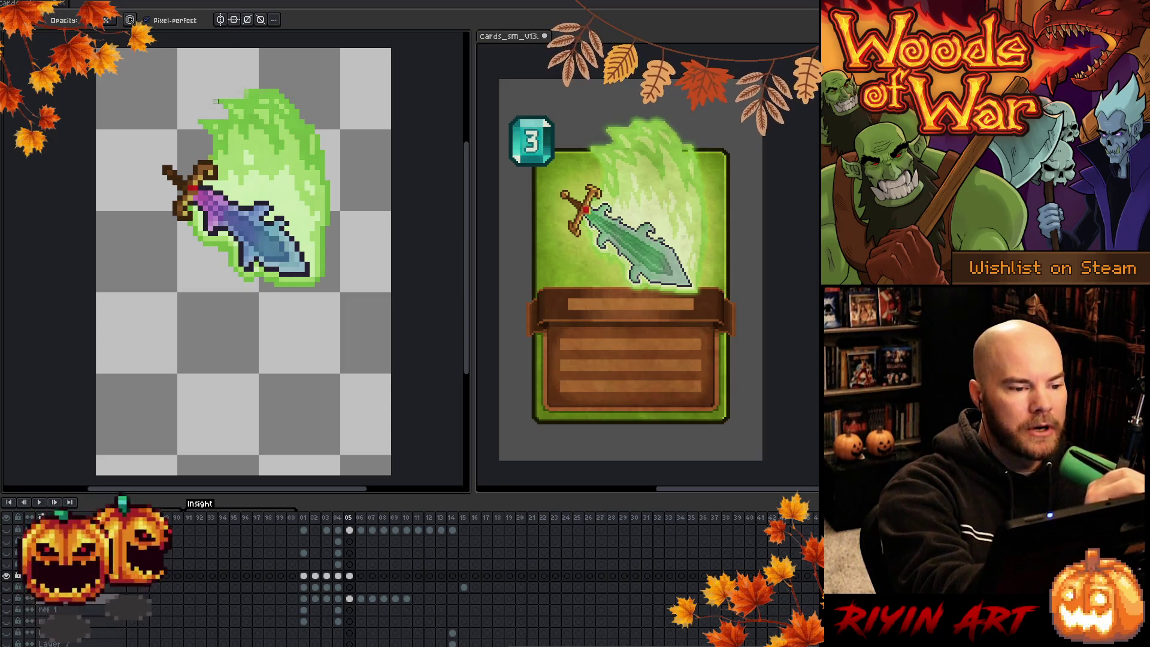
key("b")
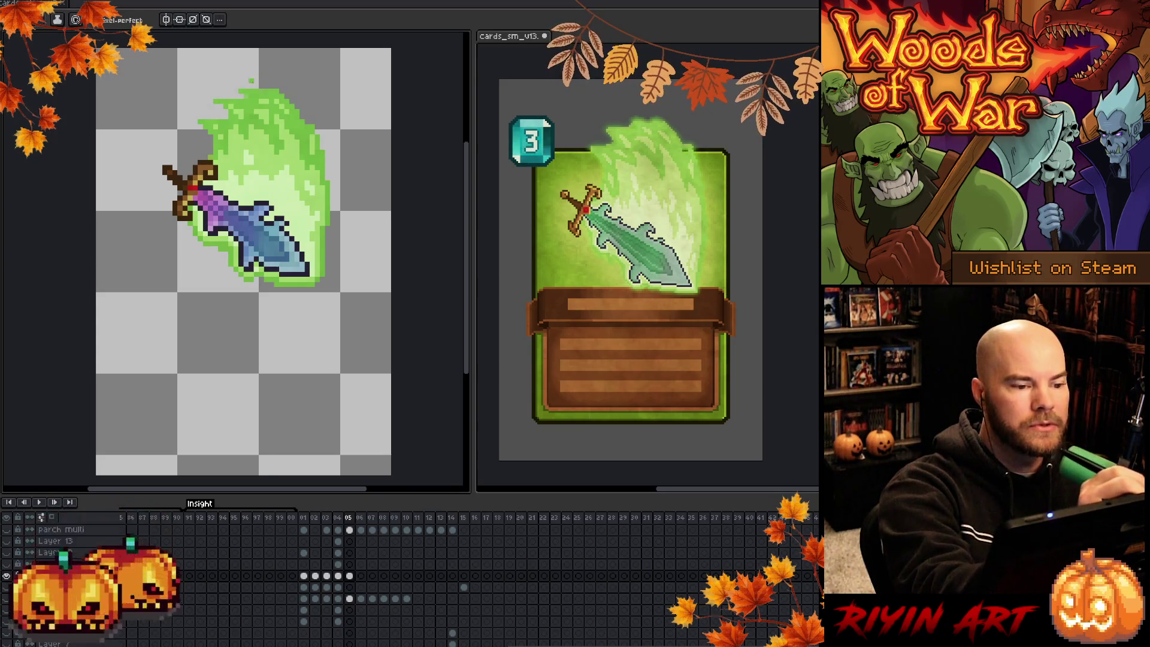
key("b")
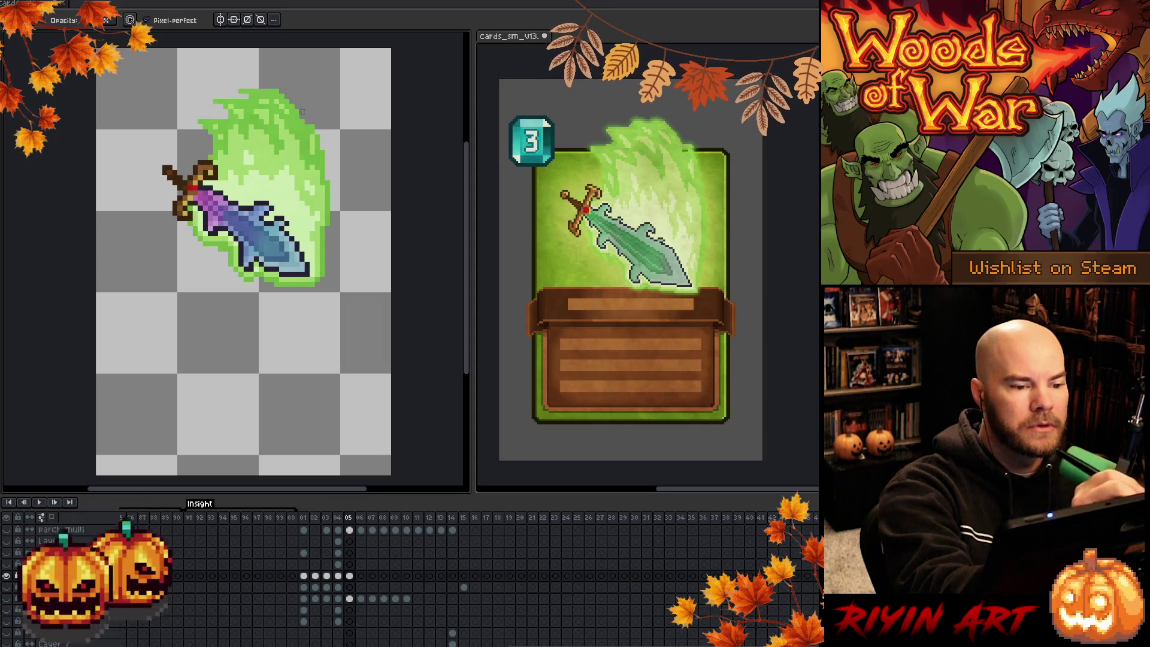
key("b")
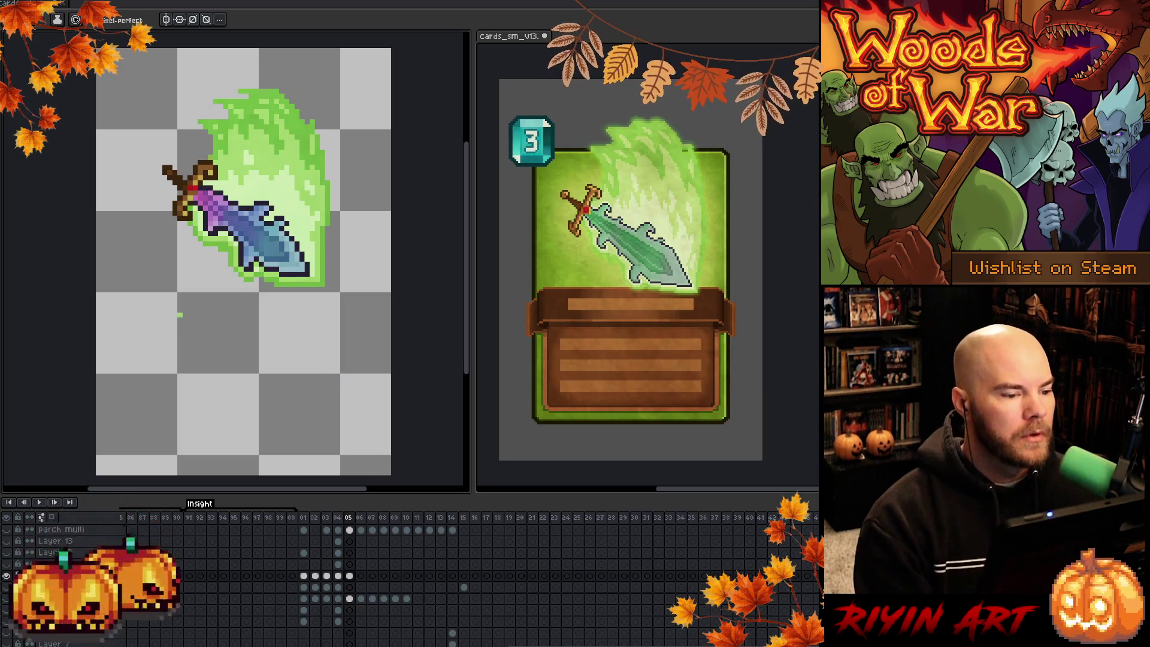
Unhide the card background layer, glance at frame 04's goblin card, and return to frame 05
left_click(6, 576)
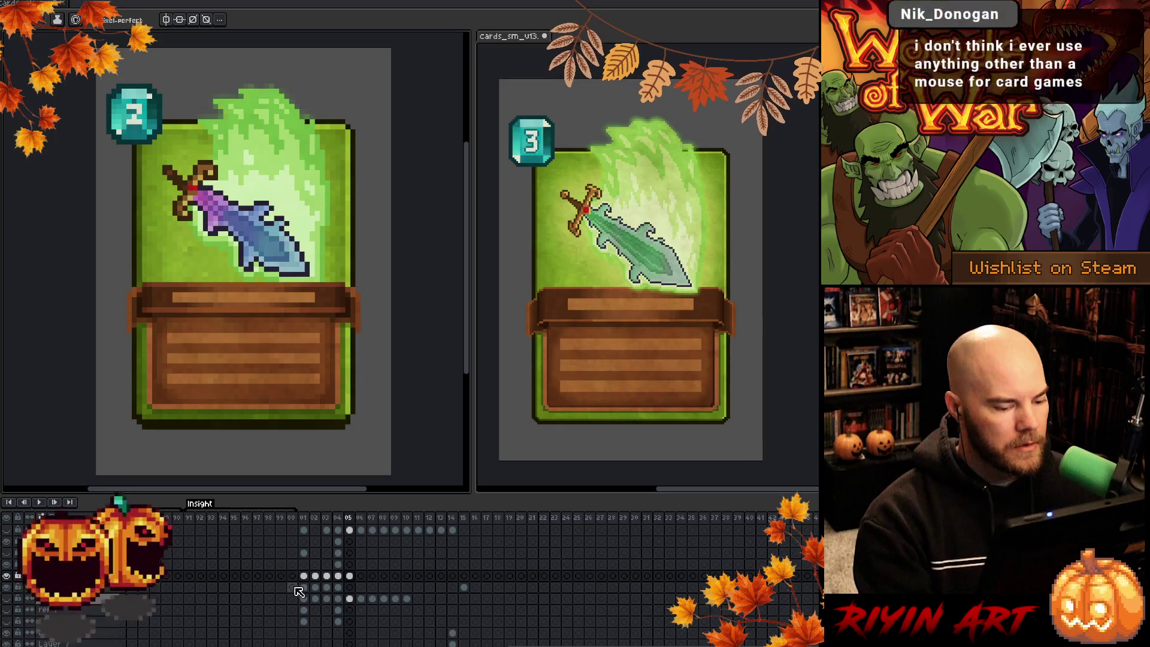
scroll(296, 593, "down", 2)
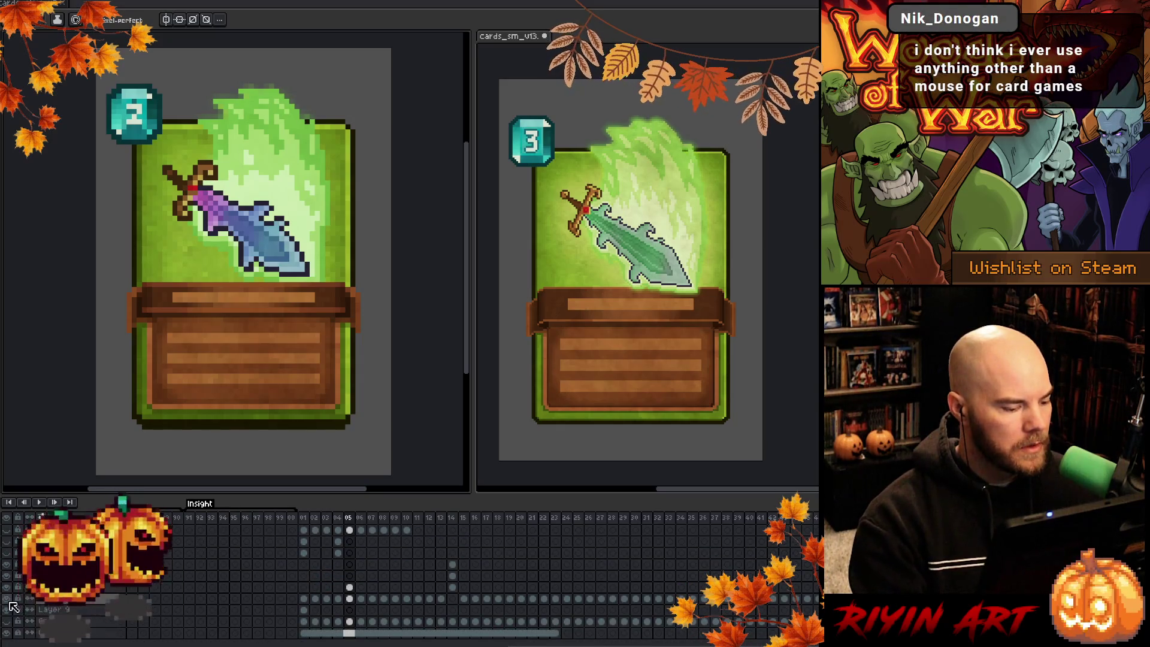
scroll(12, 604, "up", 2)
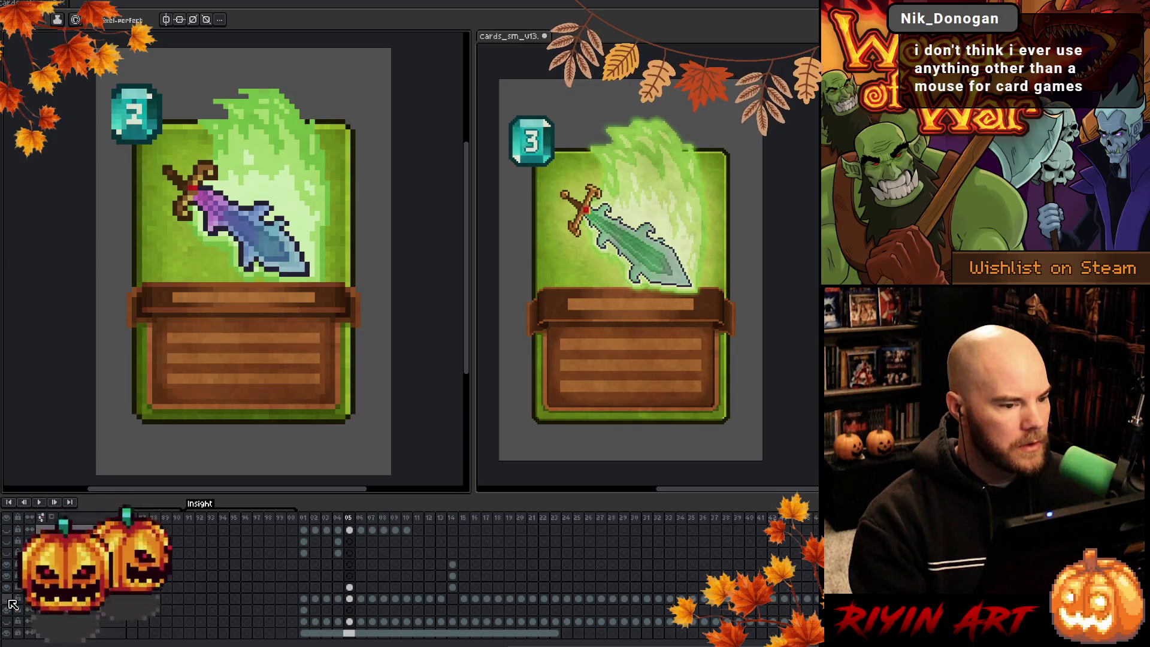
scroll(399, 570, "up", 3)
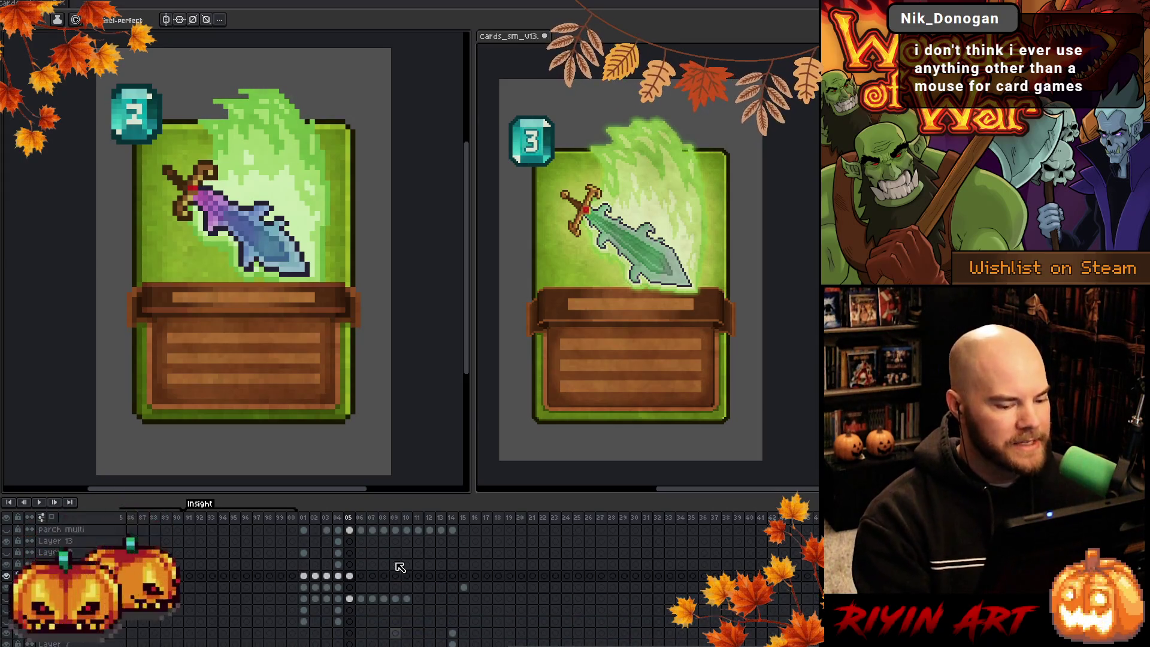
left_click(338, 587)
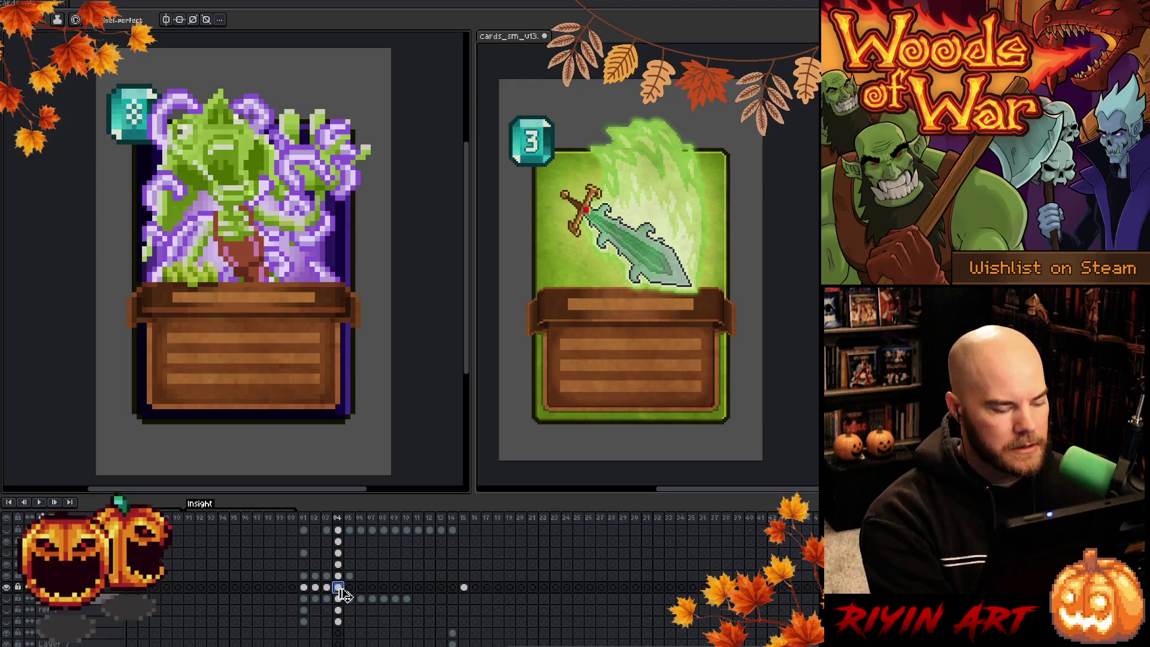
left_click(354, 590)
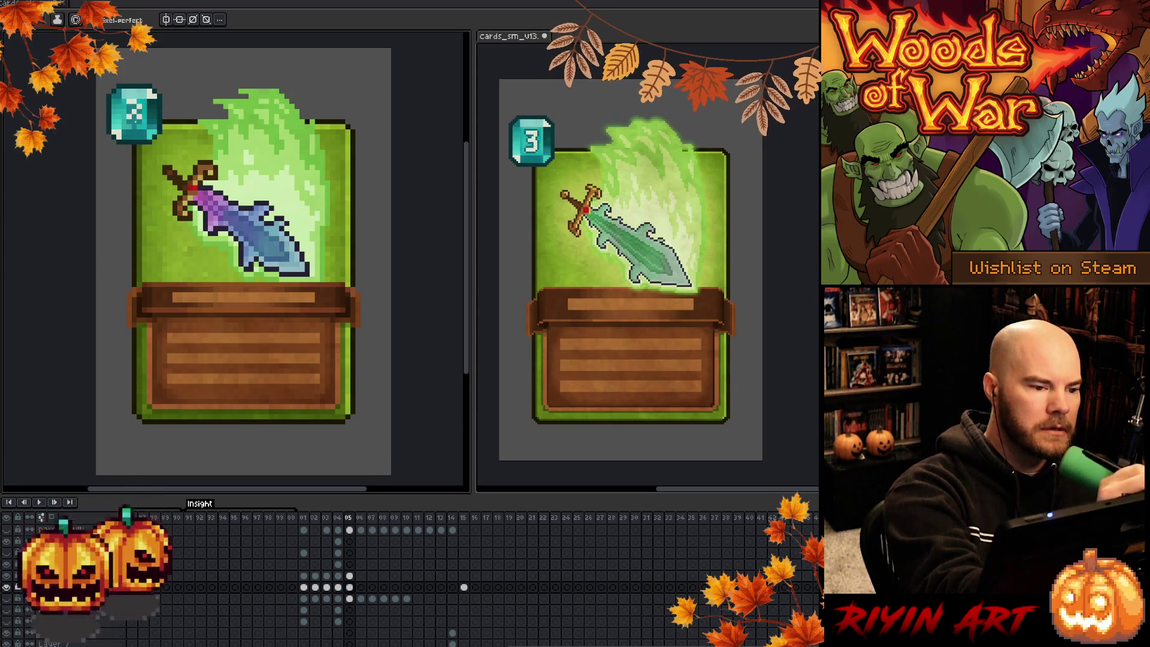
Sample the cost gem's colour from the canvas with the Alt eyedropper
key("alt")
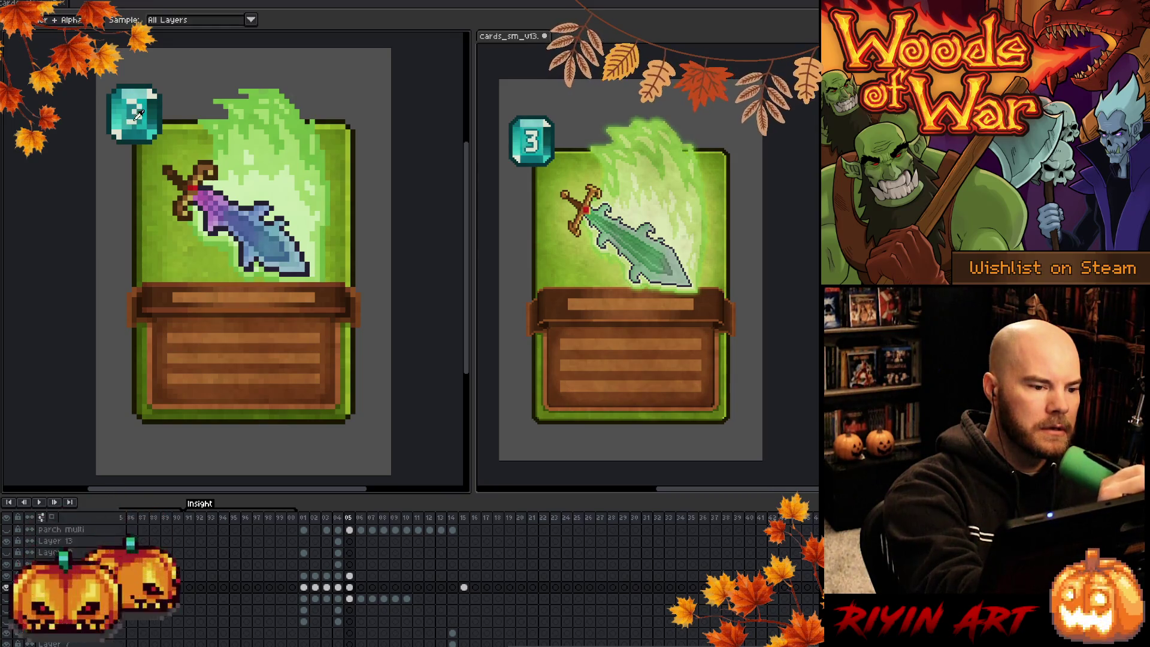
left_click(135, 117, "alt")
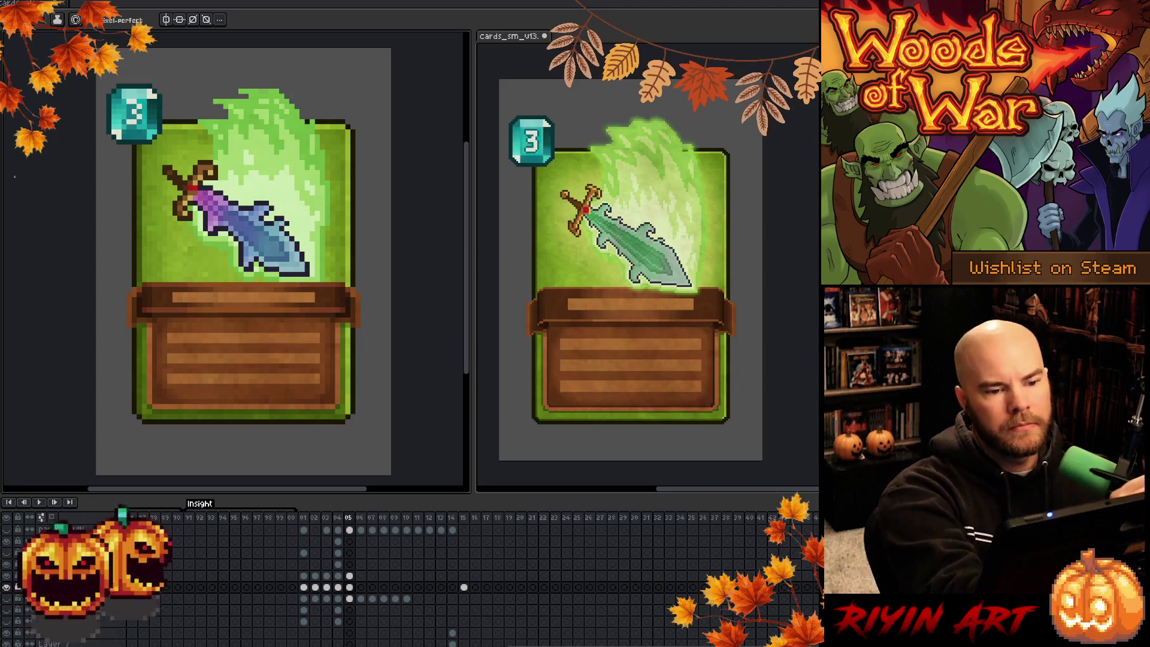
key("v")
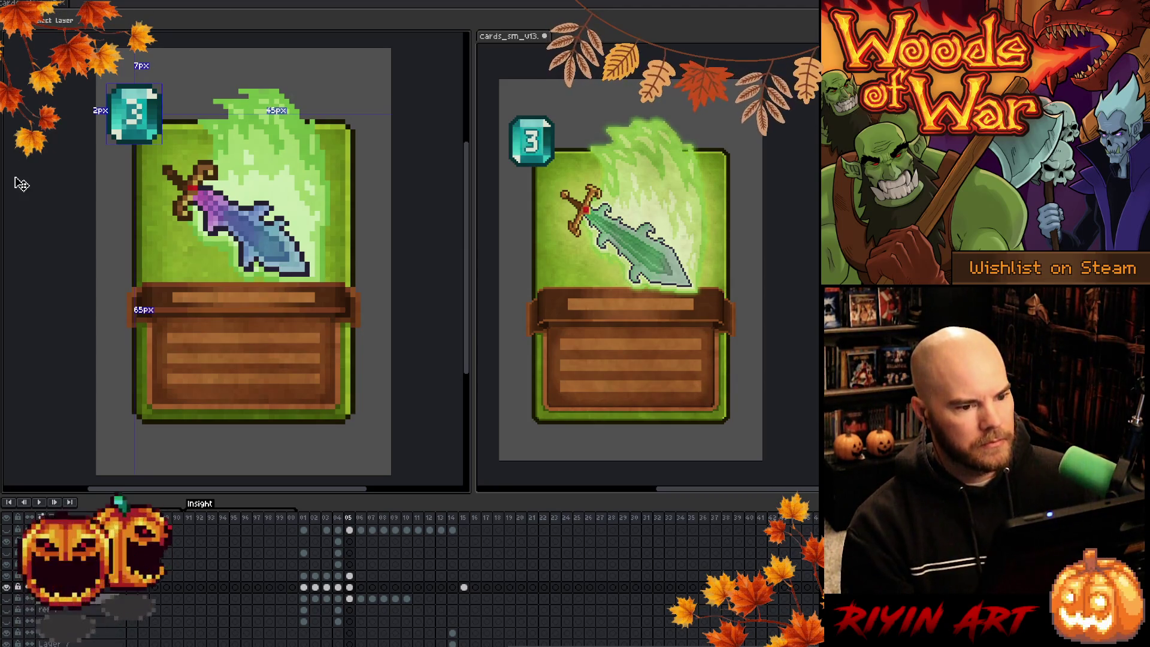
key("b")
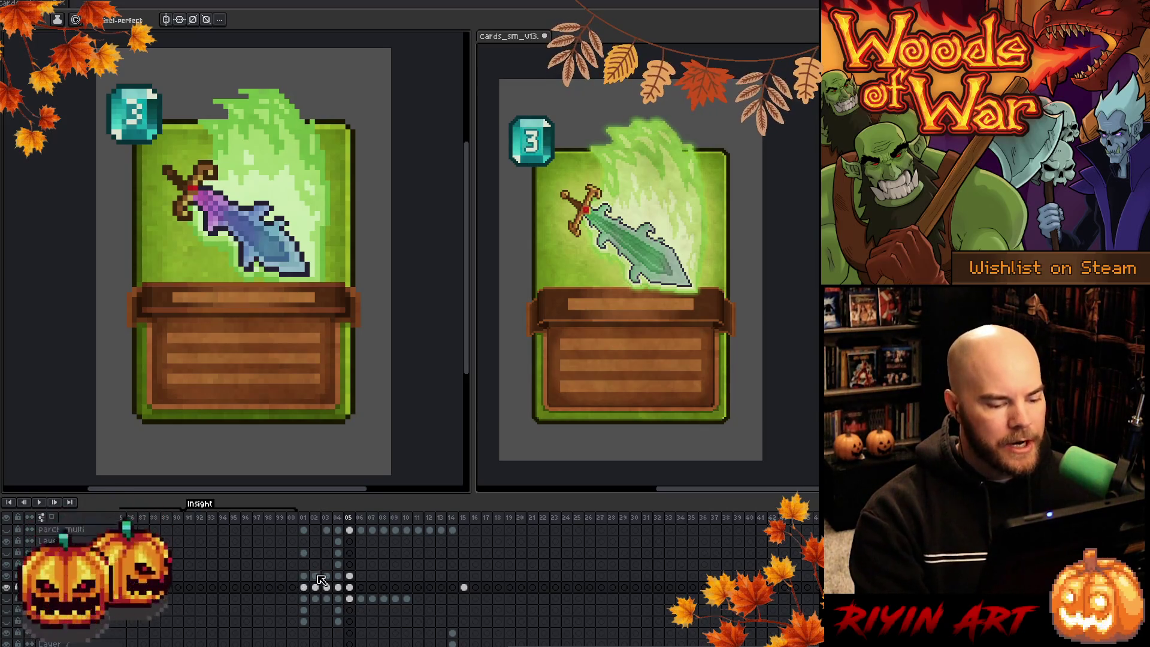
scroll(322, 580, "up", 3)
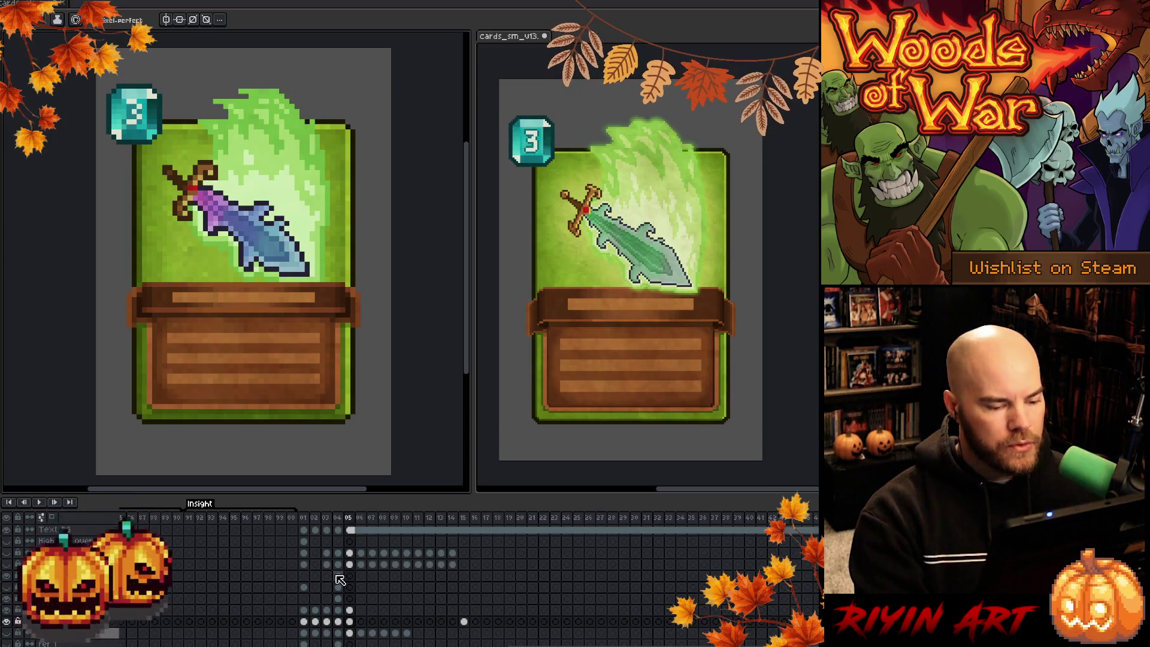
Unlink the sword's frame 05 cel from the other frames
left_click(353, 612, "ctrl")
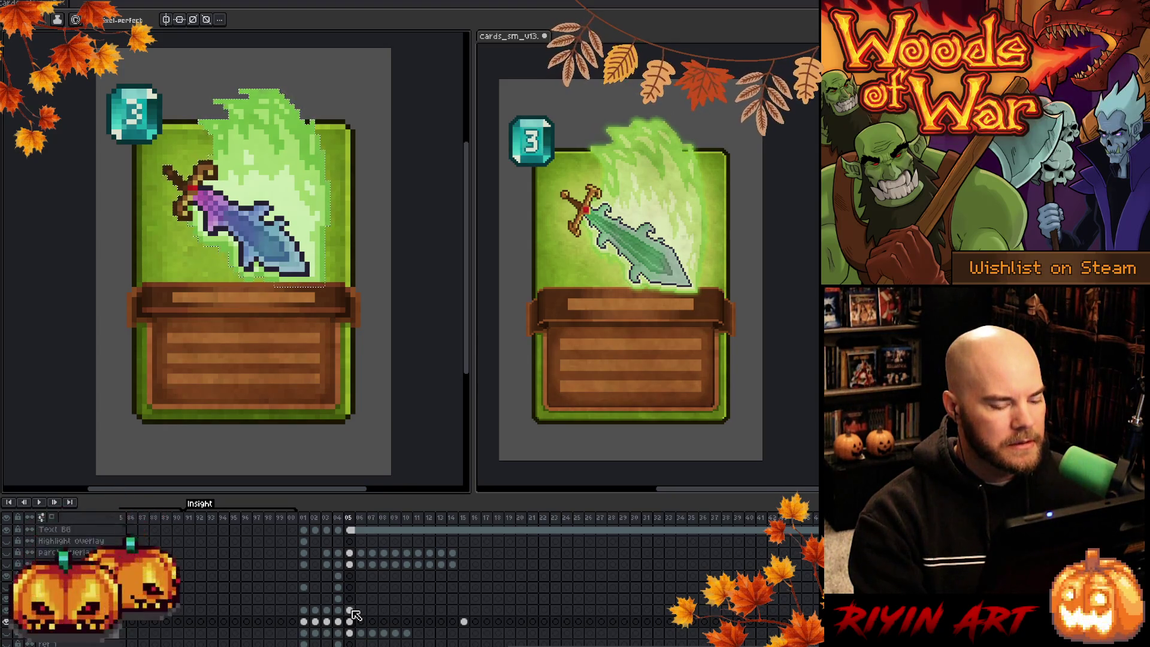
scroll(354, 612, "up", 1)
right_click(352, 544)
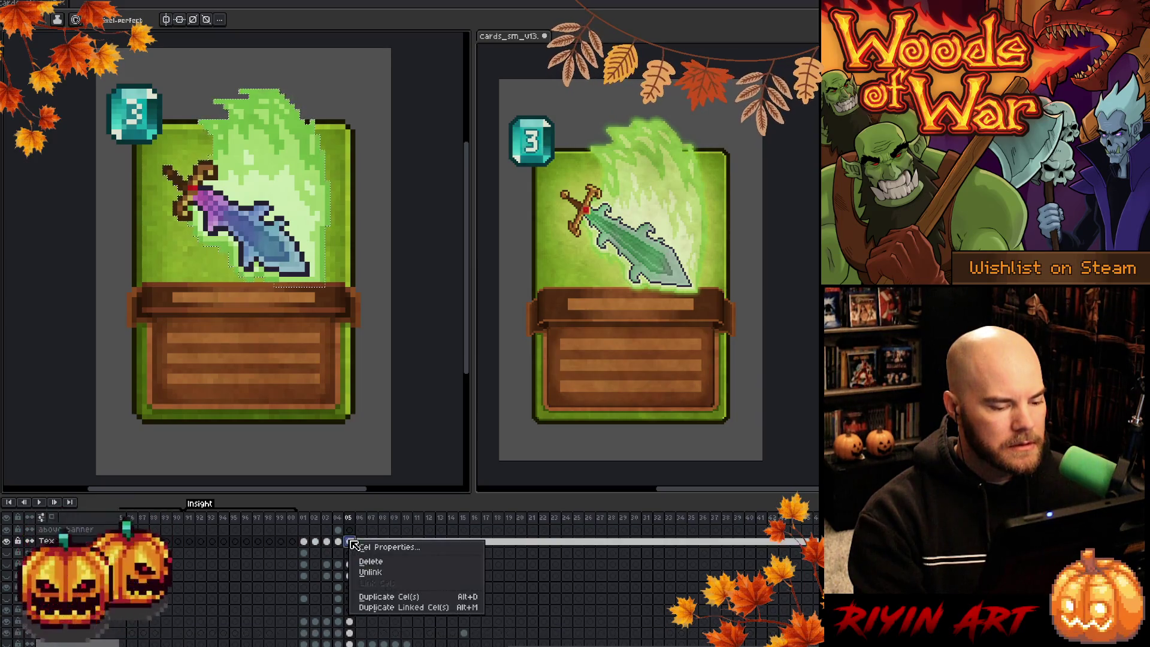
left_click(367, 573)
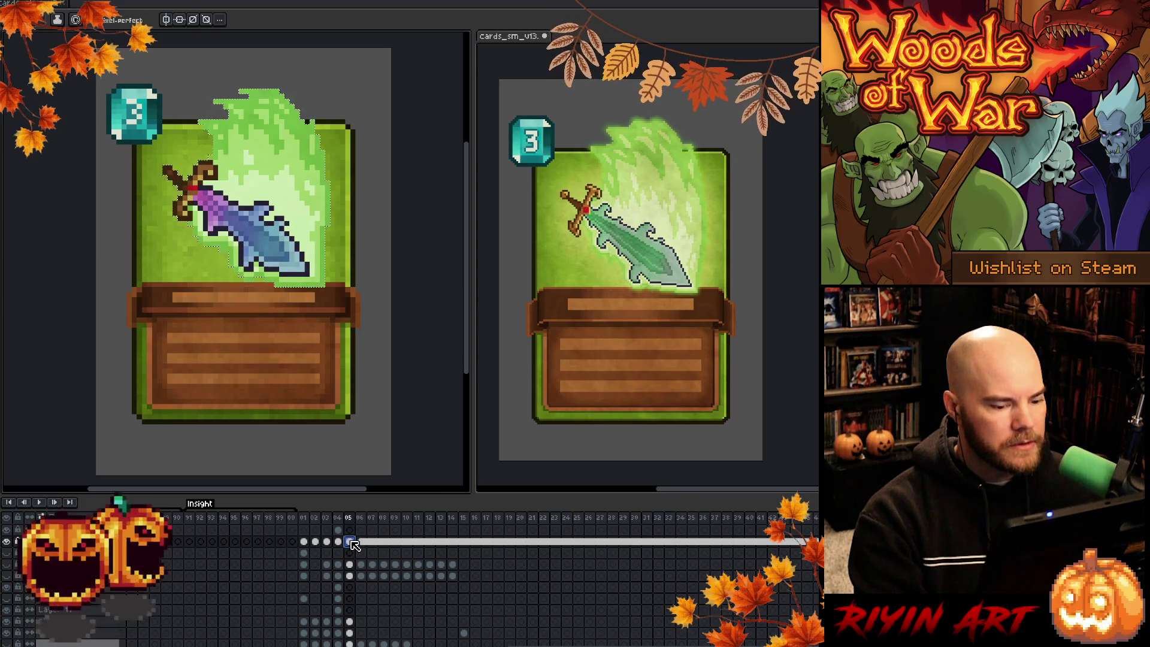
Show the textured parchment layer and clear its frame 05 cels, then deselect
left_click(8, 576)
left_click_drag(349, 565, 356, 577)
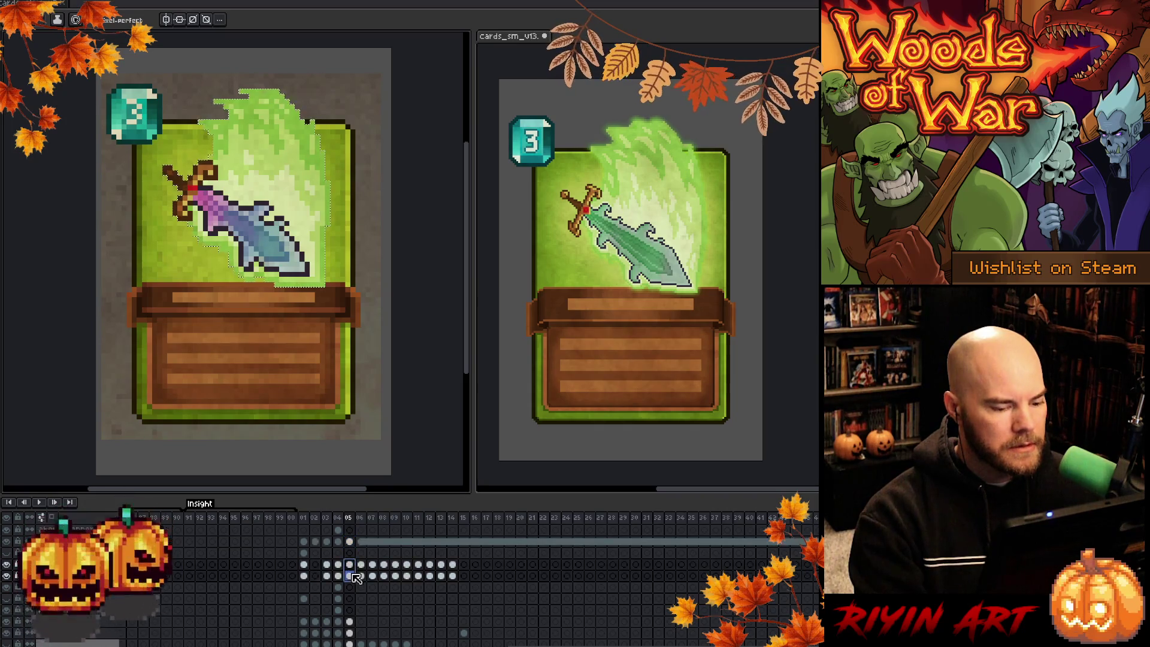
key("ctrl+a")
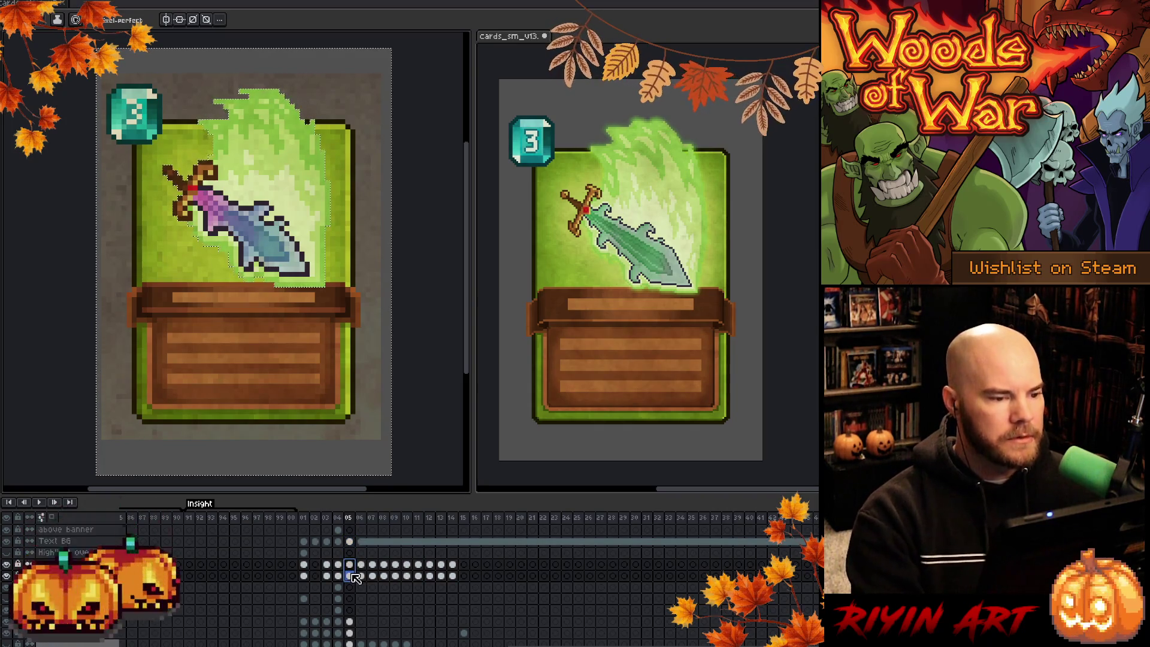
key("Delete")
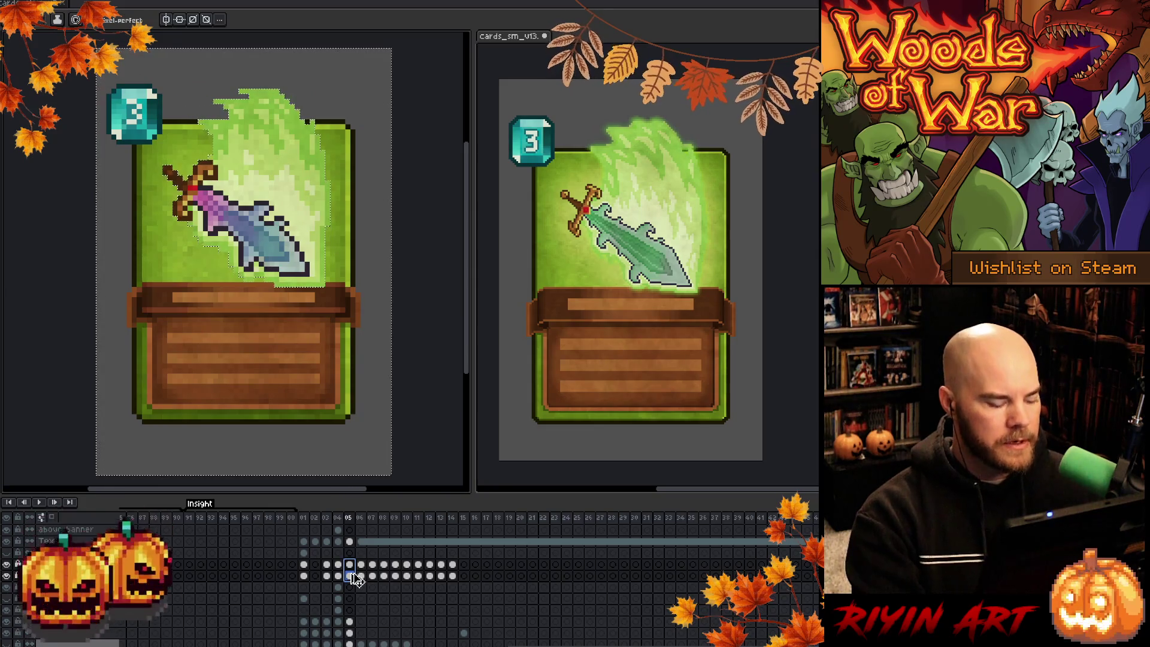
key("ctrl+d")
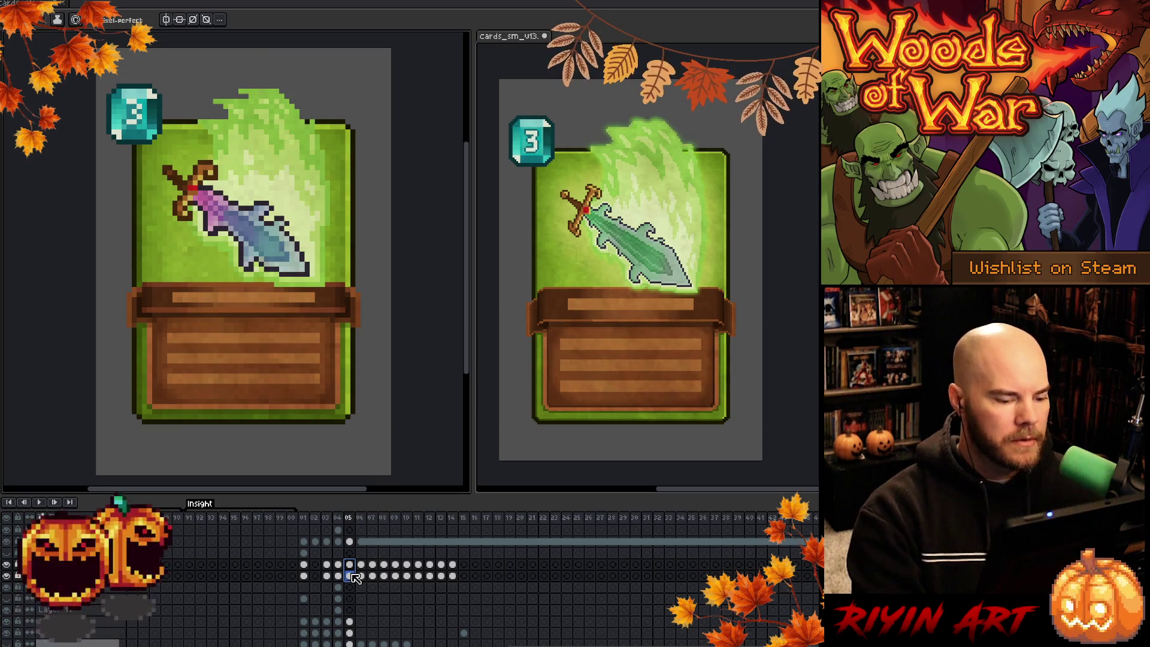
Hide a layer to compare the blade's look
left_click(7, 566)
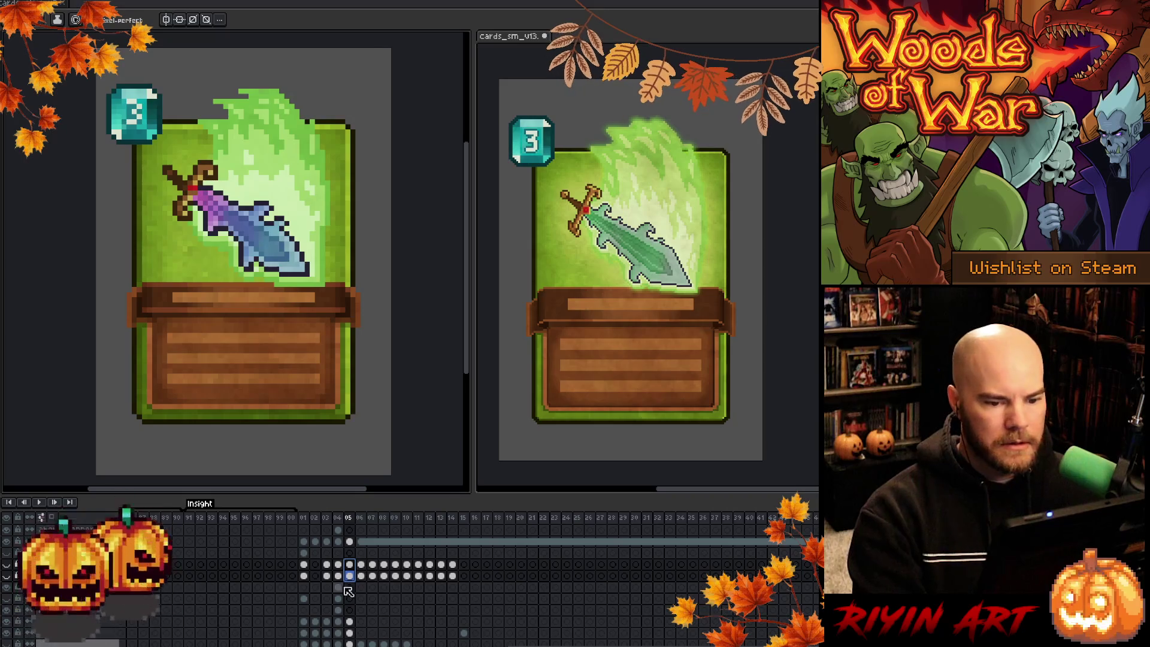
scroll(363, 607, "down", 1)
scroll(364, 607, "up", 3)
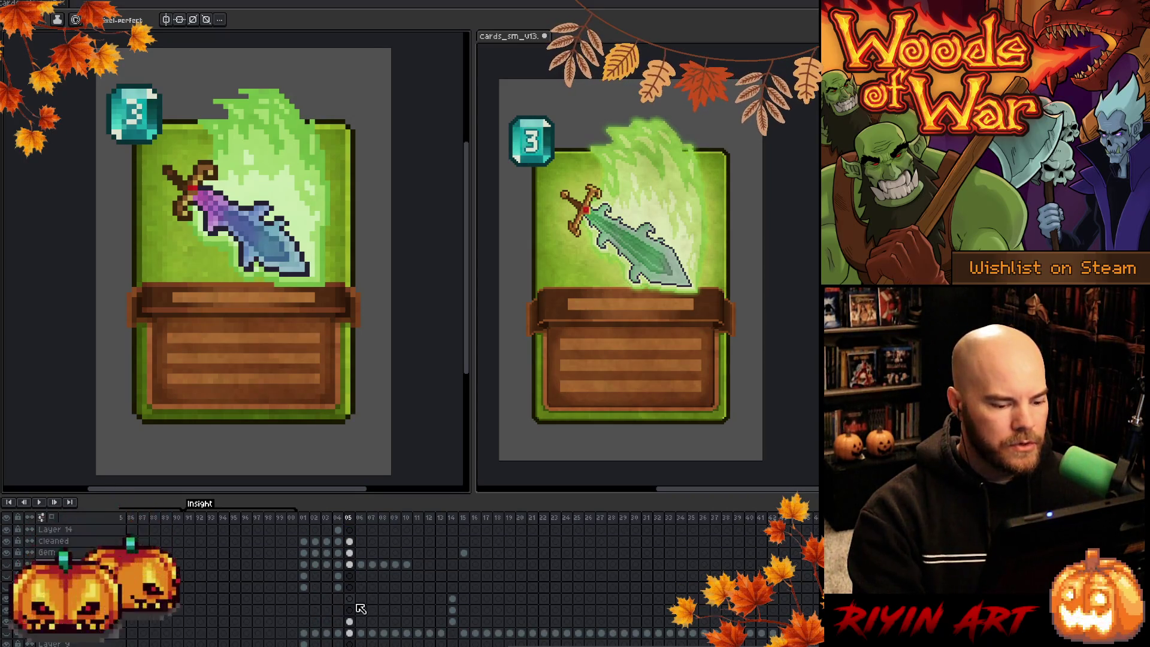
scroll(361, 609, "up", 3)
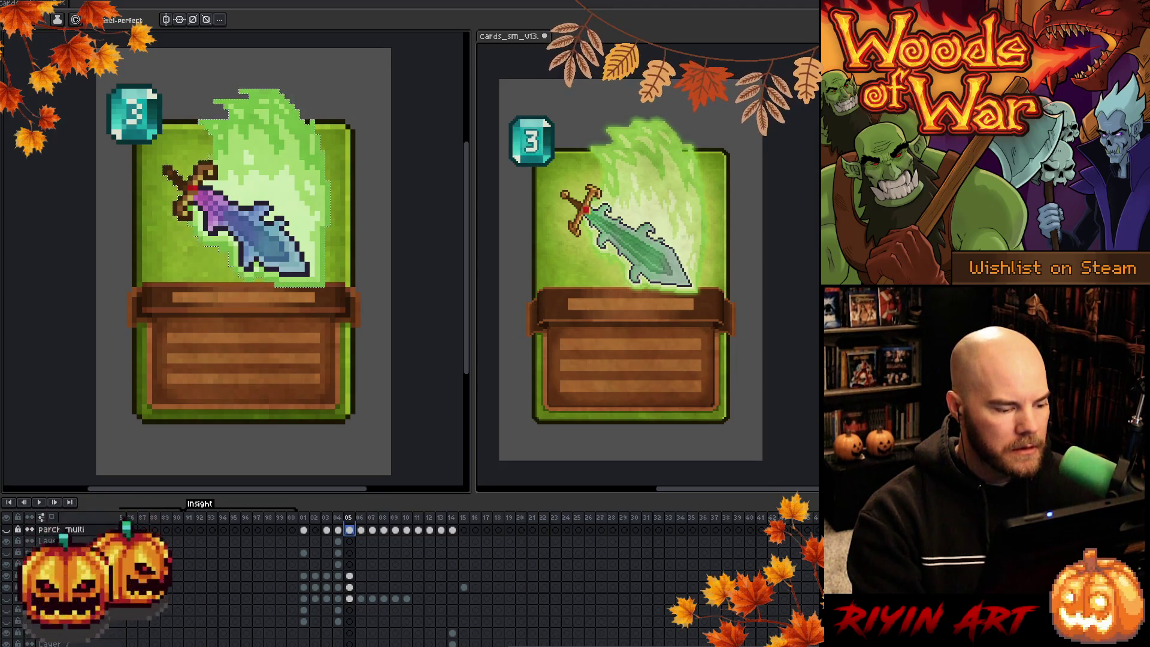
Open Layer 14's properties and close them without changes
double_click(48, 564)
left_click(350, 566)
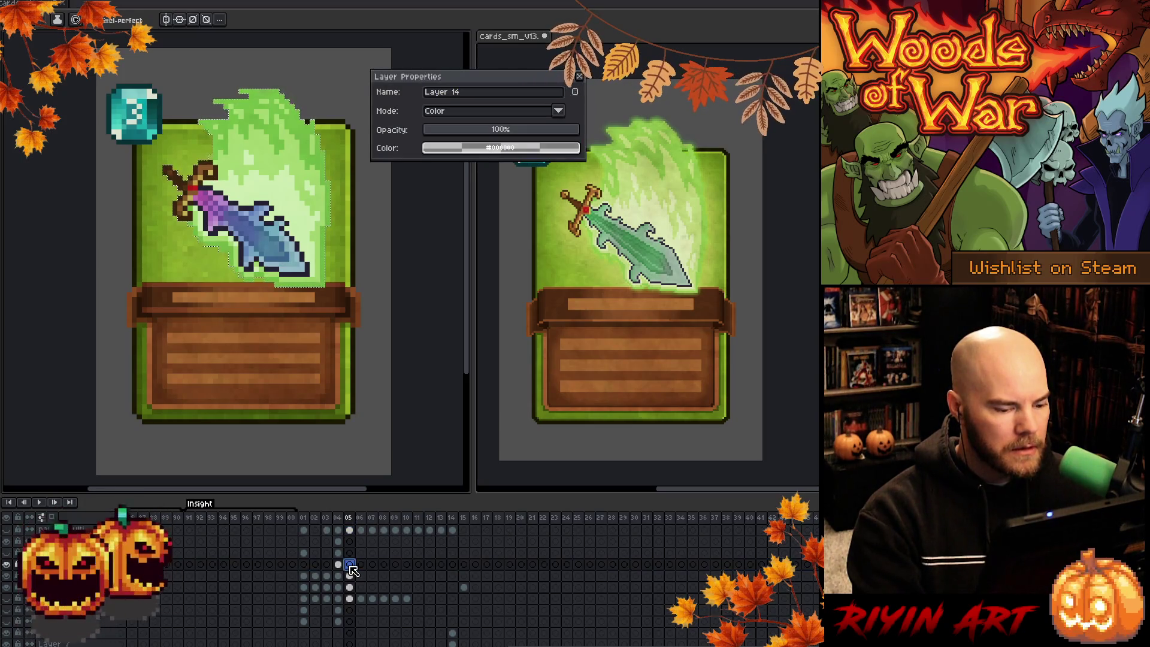
left_click(580, 77)
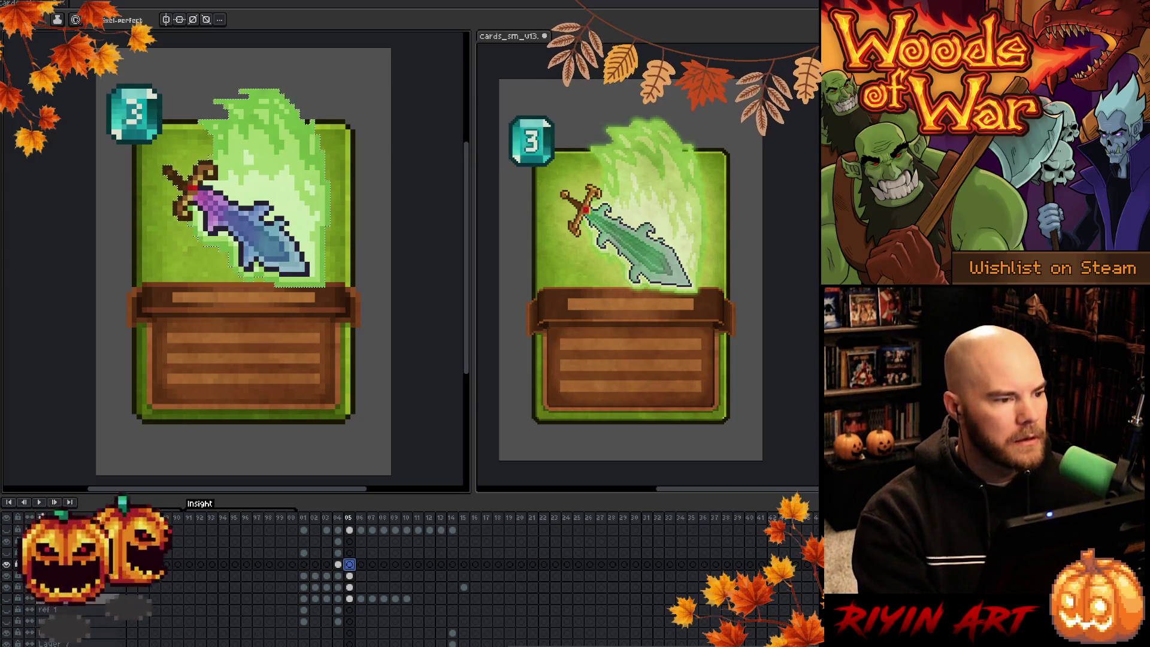
Switch to the monster sprite document and scrub the timeline to frame 87's sword artwork
key("ctrl+Tab")
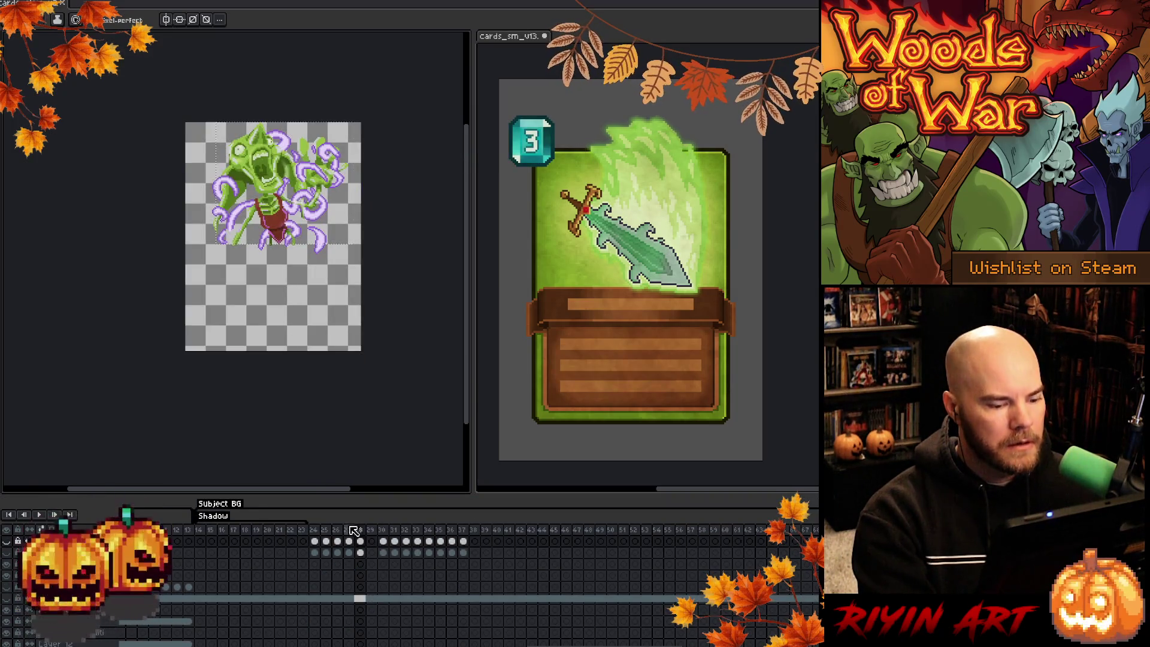
left_click_drag(321, 533, 373, 535)
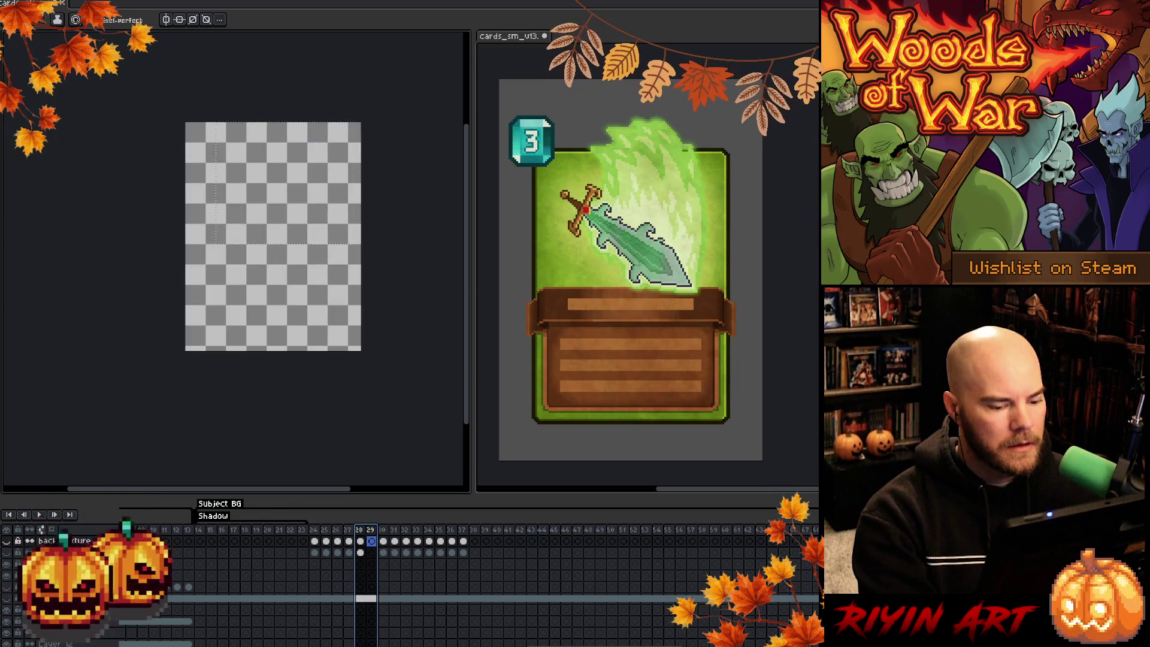
scroll(420, 575, "right", 5)
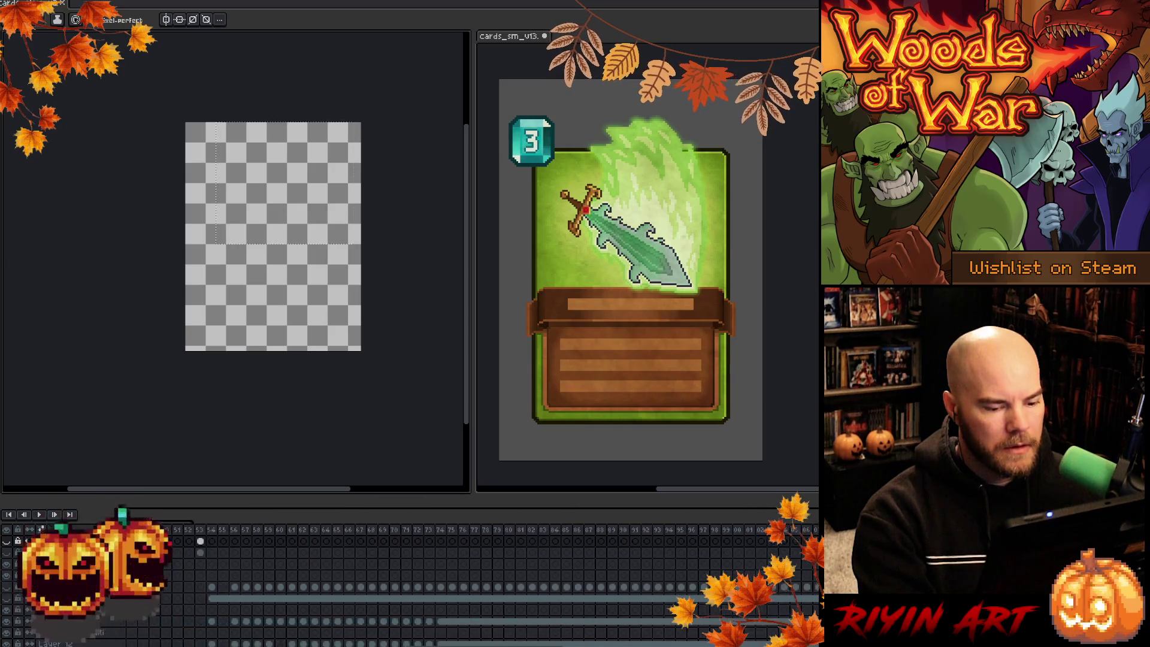
scroll(406, 537, "right", 8)
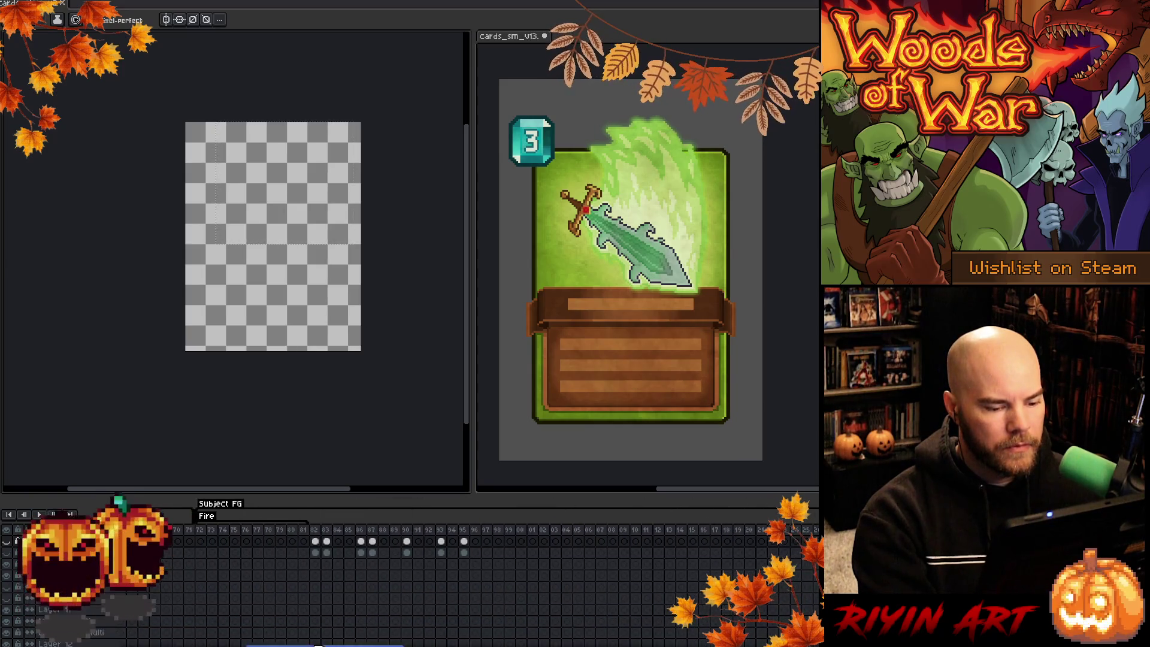
left_click_drag(406, 537, 373, 535)
left_click(373, 535)
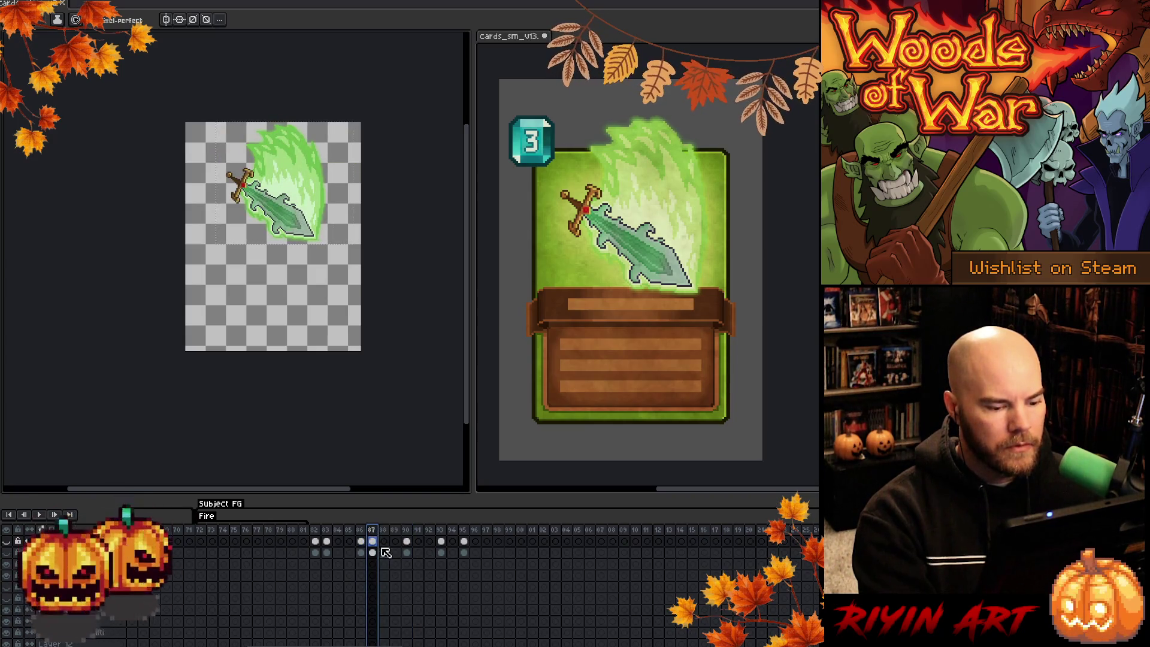
scroll(219, 215, "up", 2)
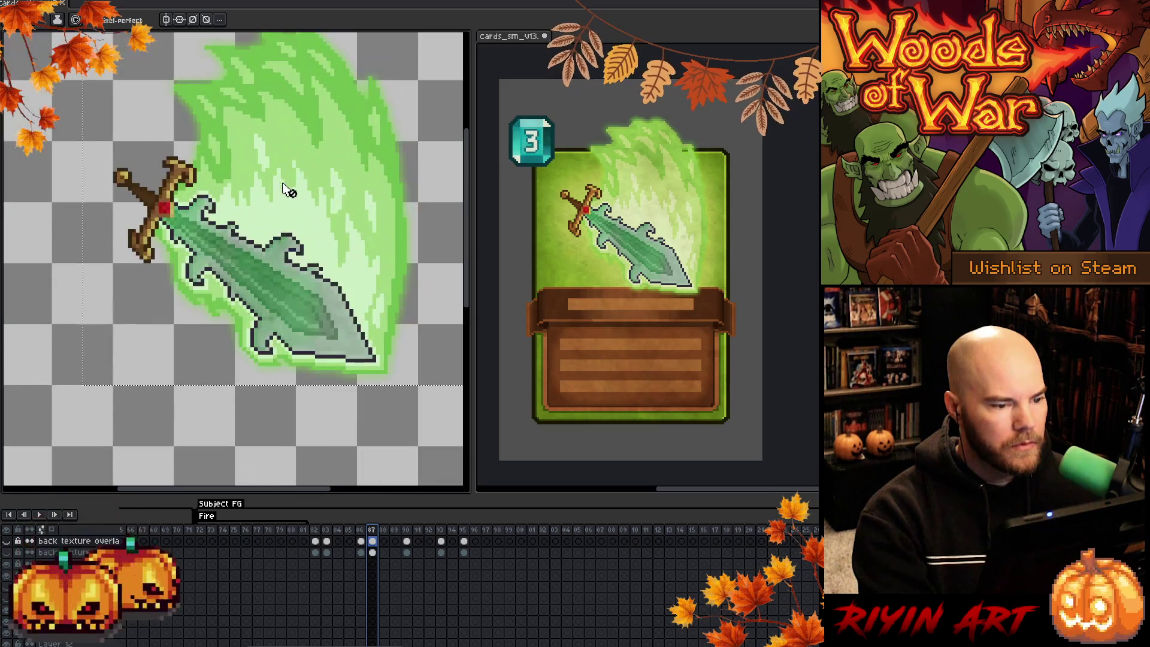
scroll(269, 271, "down", 1)
scroll(381, 604, "up", 2)
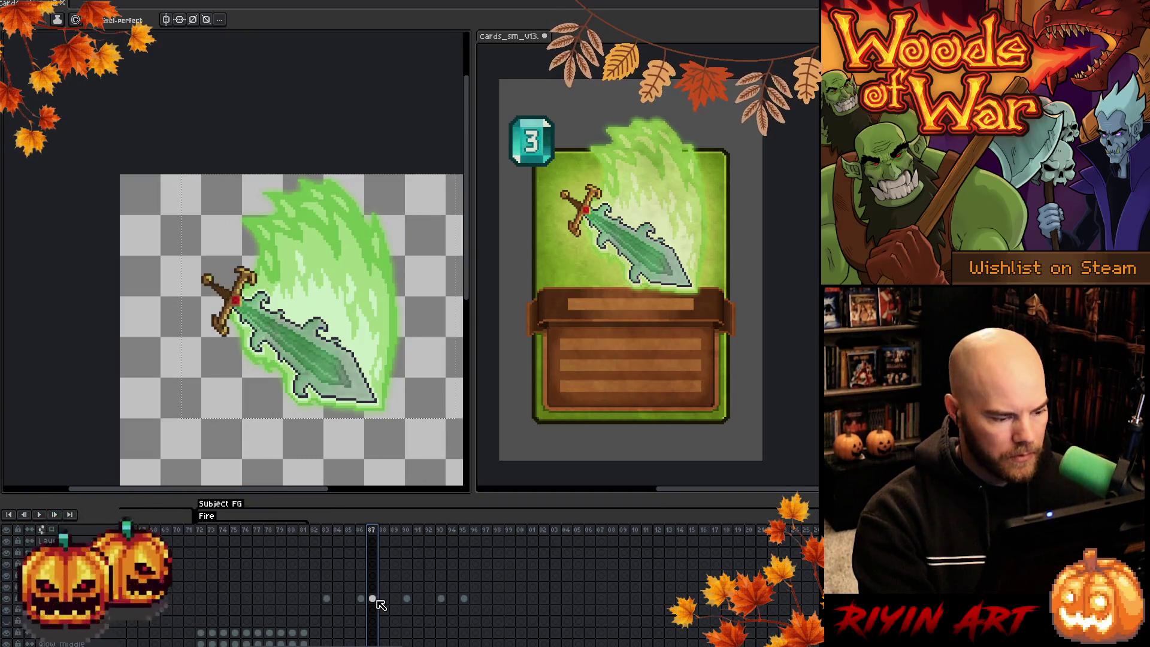
Make the frame-87 sword cel active, deselect, and take the eyedropper before returning to the card
left_click(377, 600)
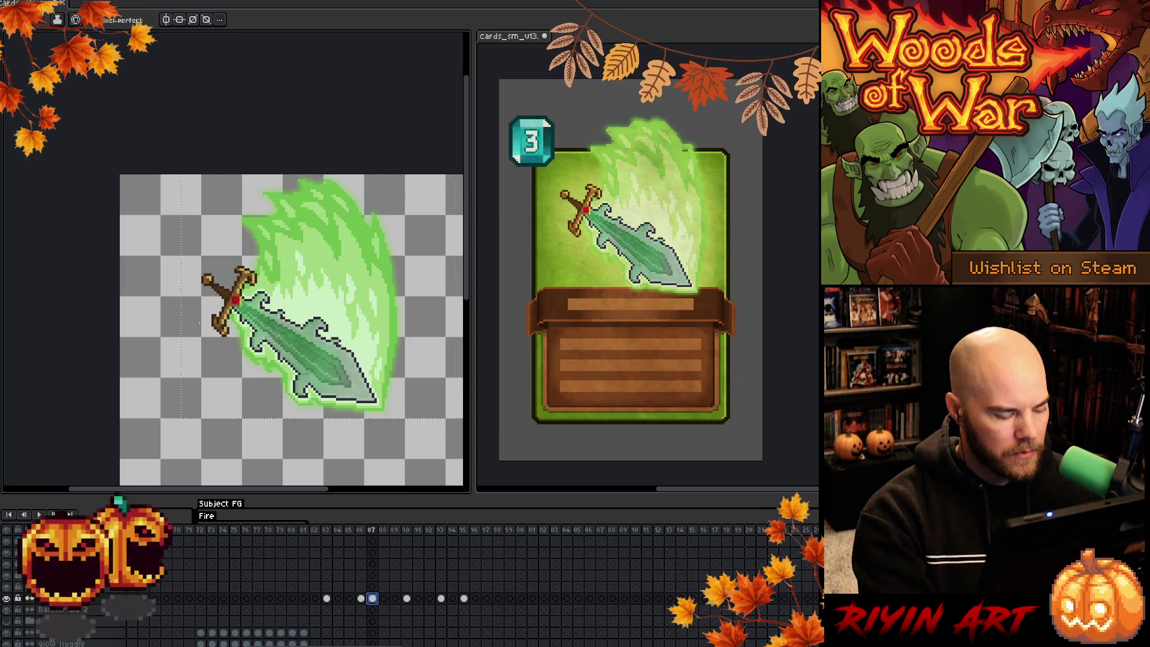
key("ctrl+d")
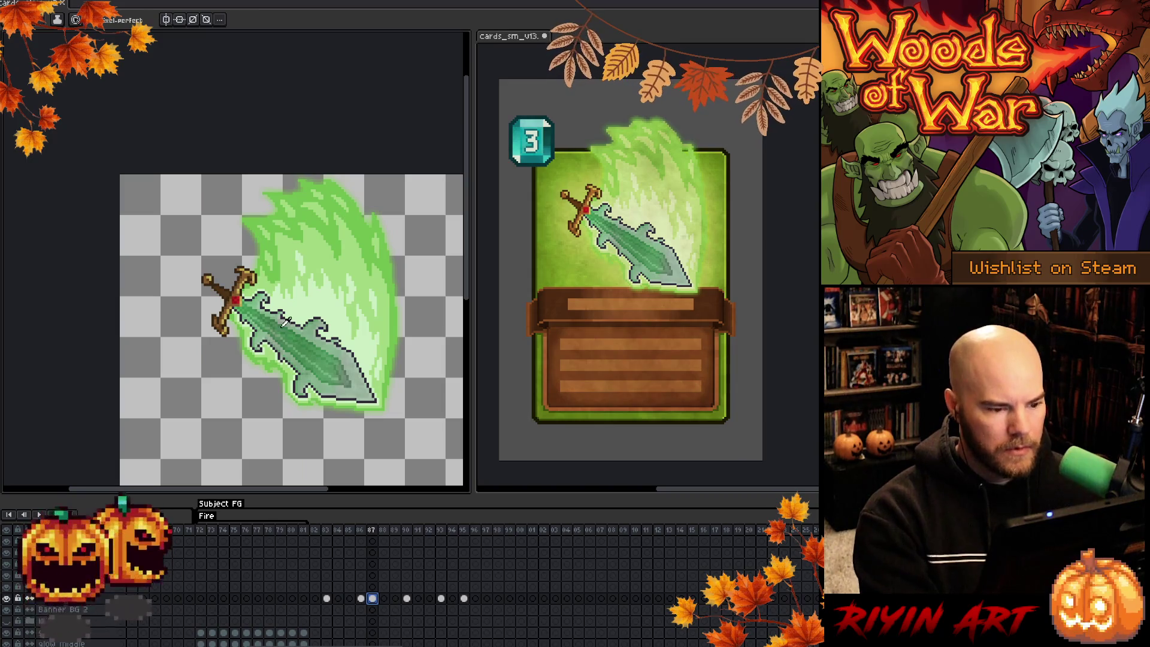
key("i")
scroll(302, 345, "up", 1)
scroll(371, 191, "down", 1)
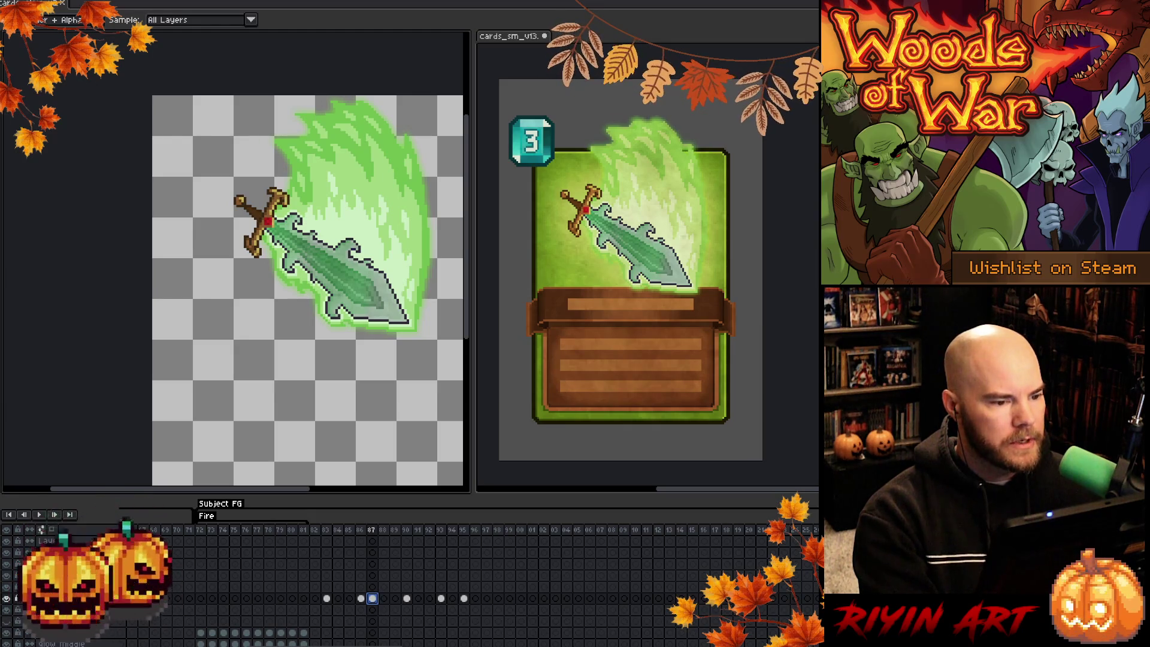
key("ctrl+Tab")
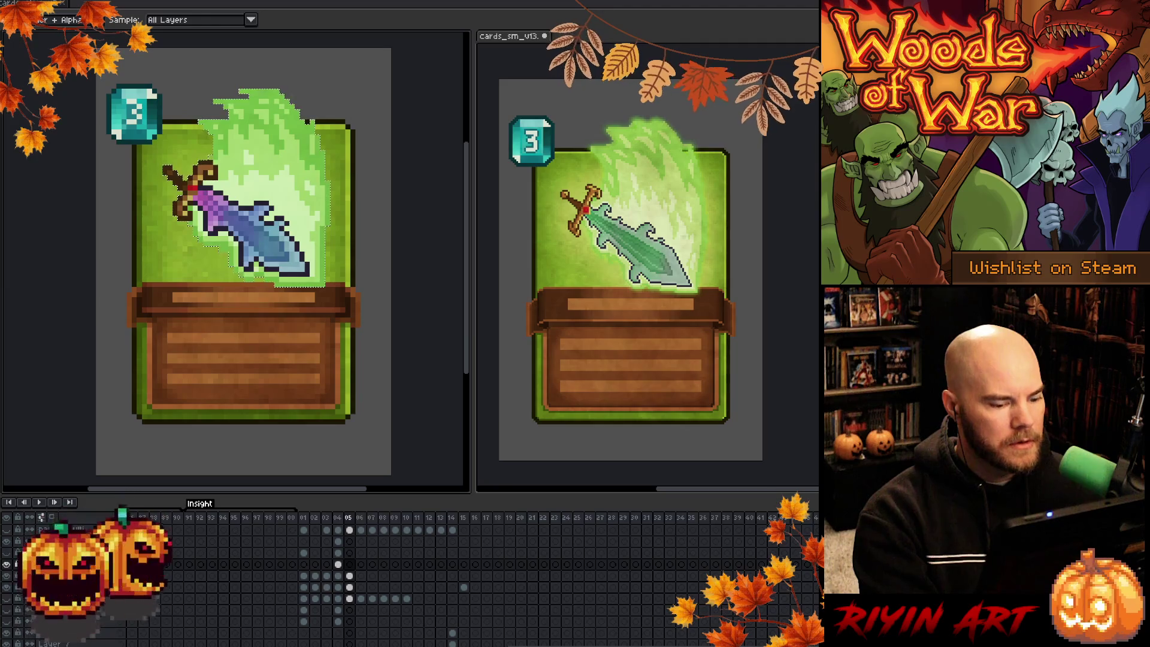
Select the sword layer's frame 05 cel and compare the card against the sword-and-fire sprite
left_click(352, 565)
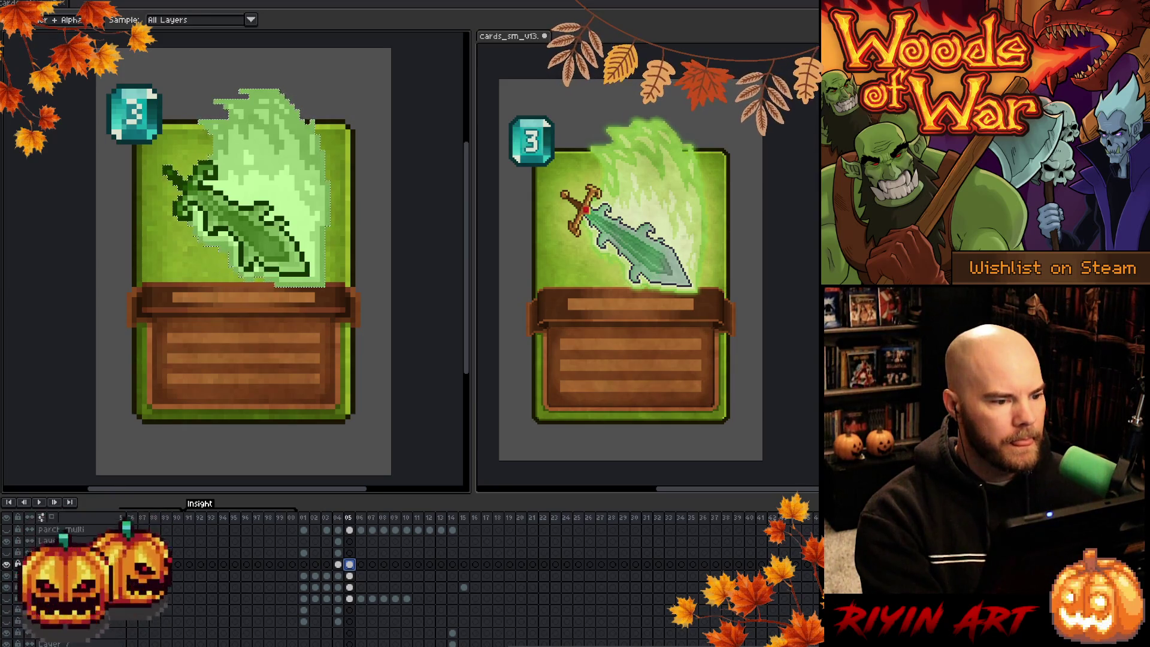
key("ctrl+Tab")
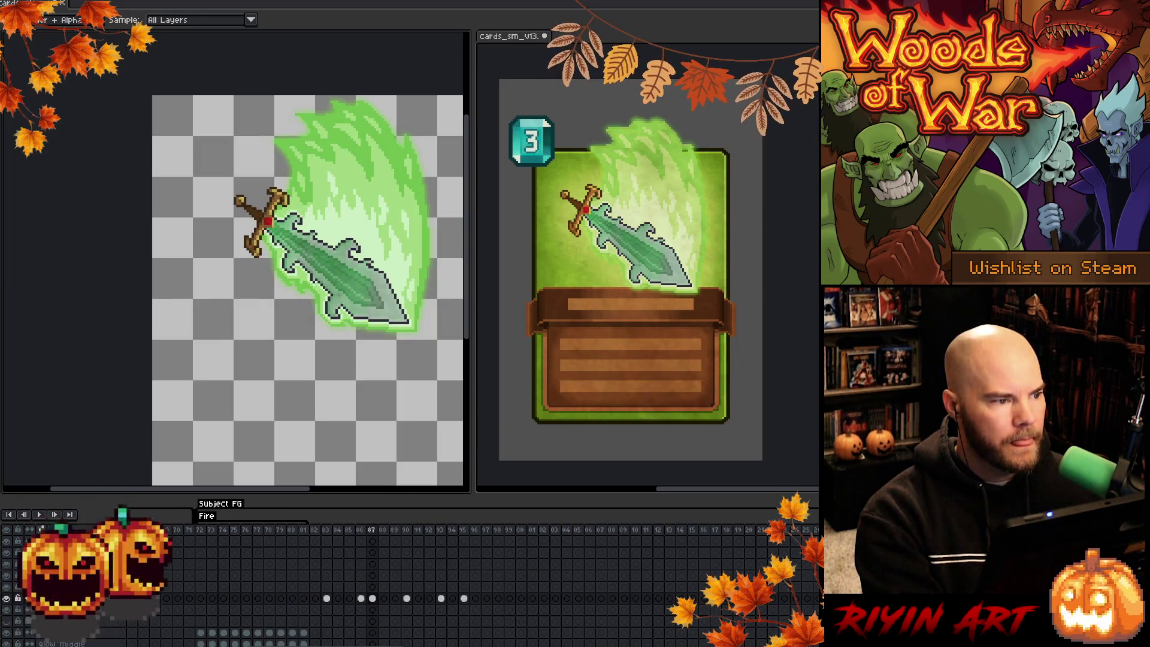
key("ctrl+Tab")
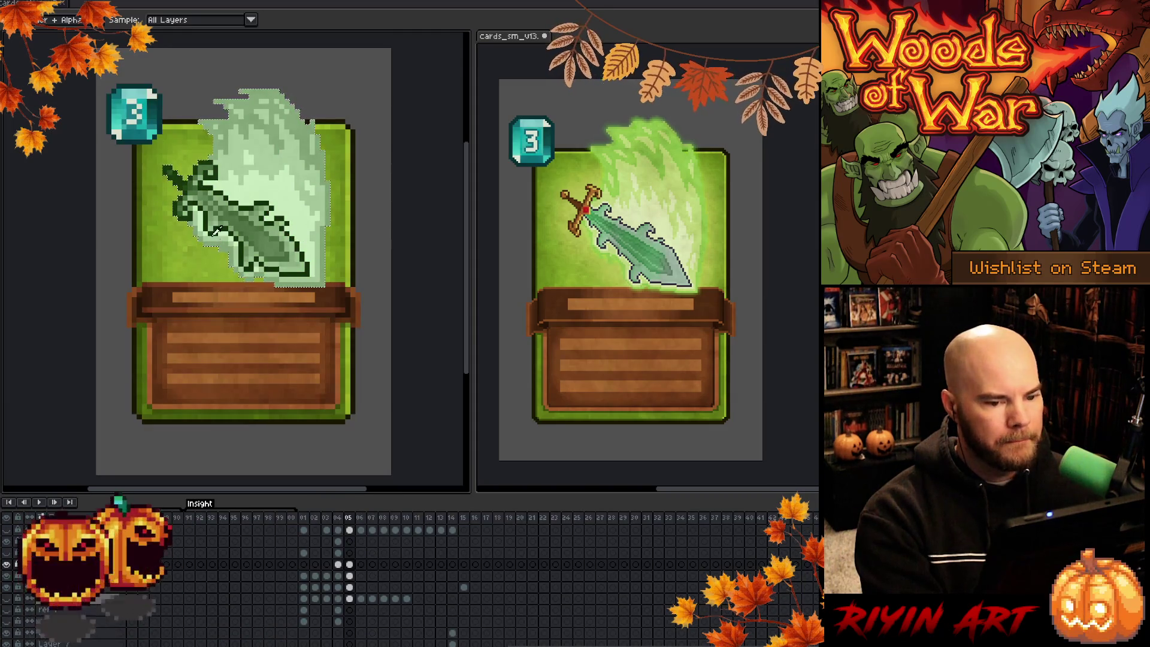
key("ctrl+Tab")
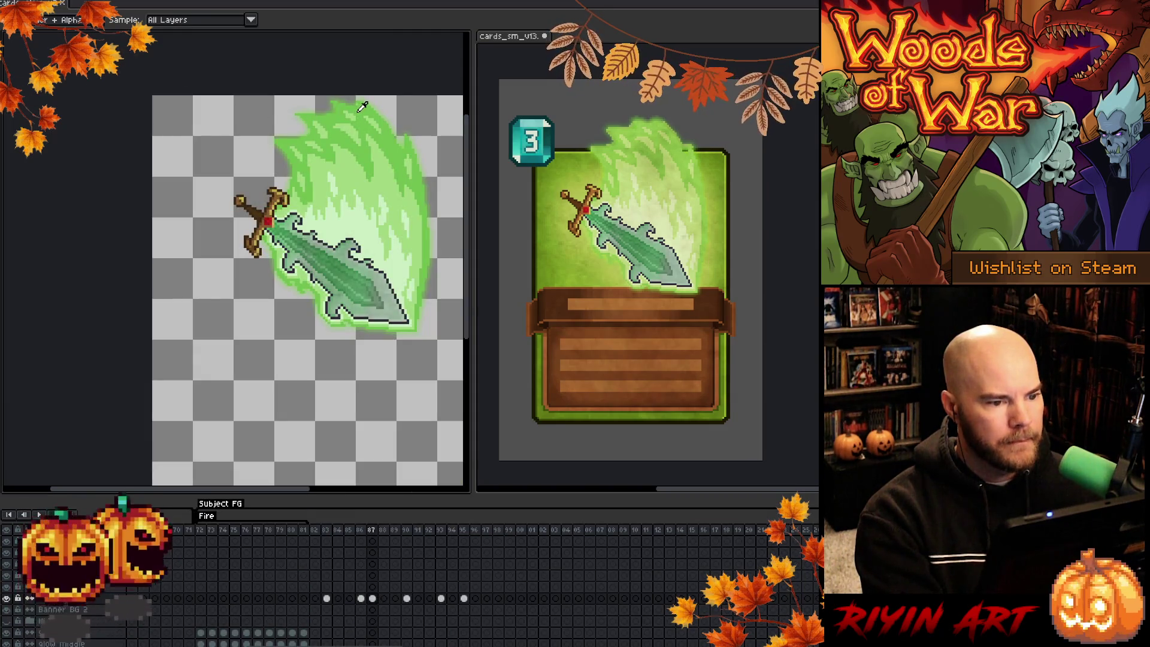
key("ctrl+Tab")
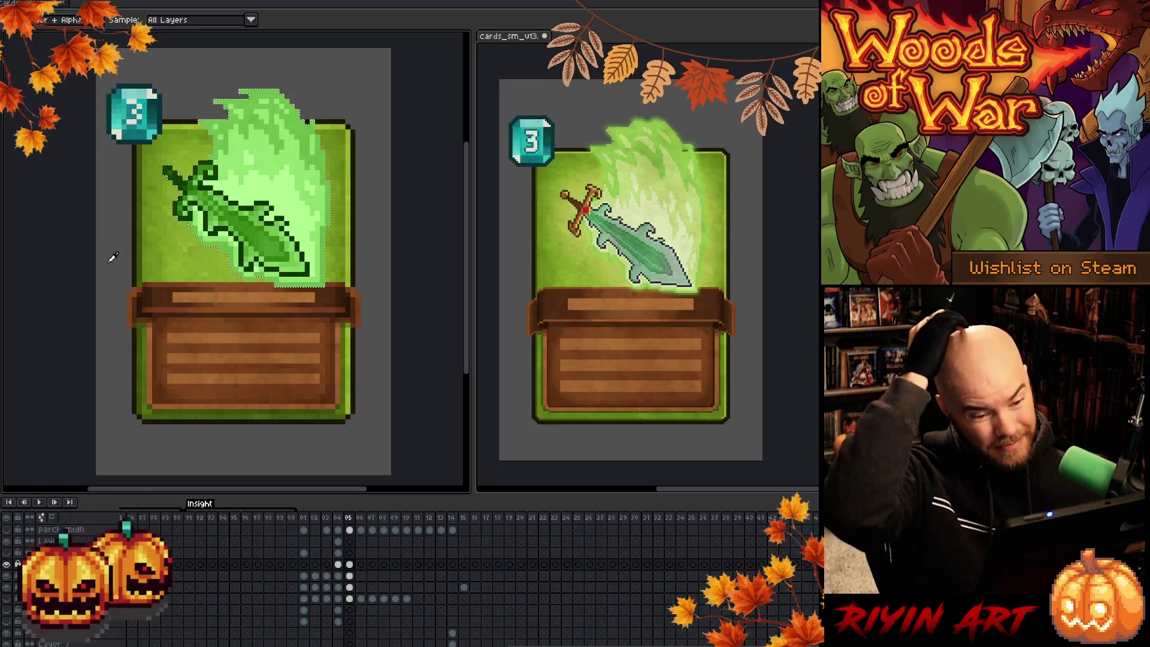
key("ctrl+Tab")
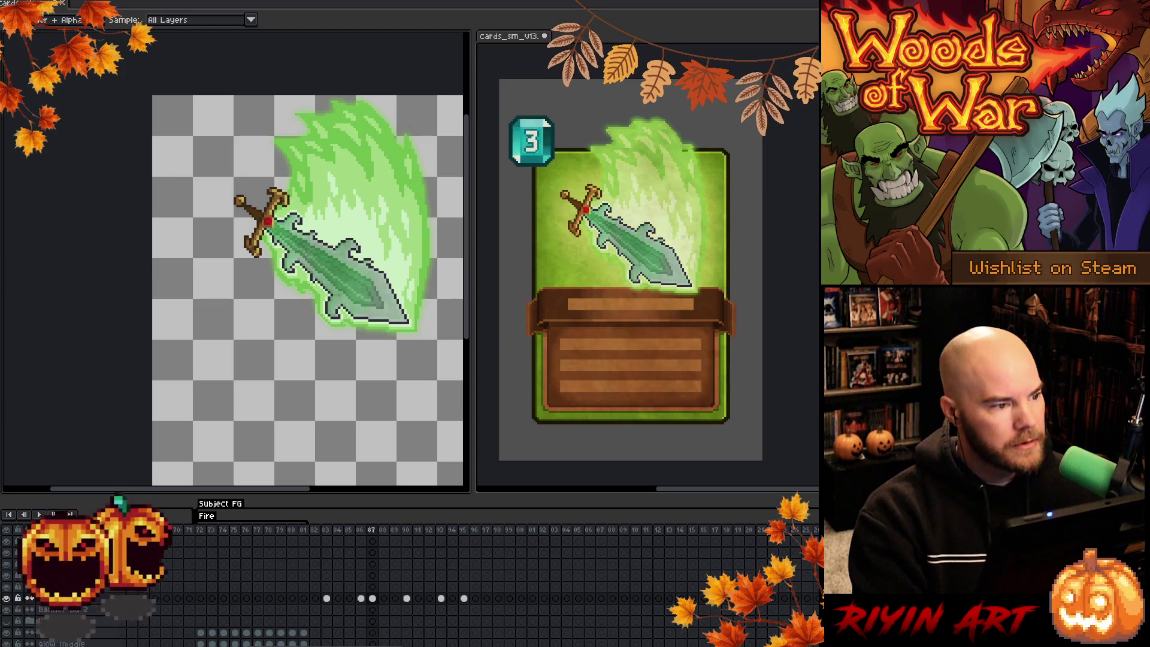
key("ctrl+Tab")
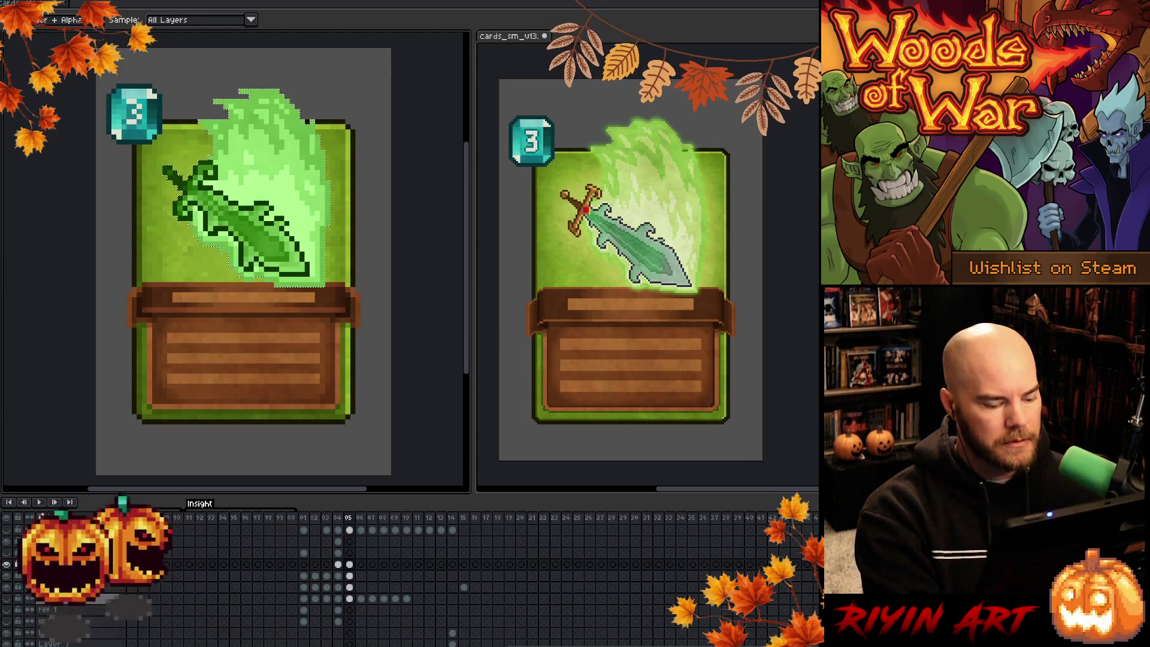
Reveal the original purple sword and make the layer below's frame 05 cel active for painting
left_click(350, 565)
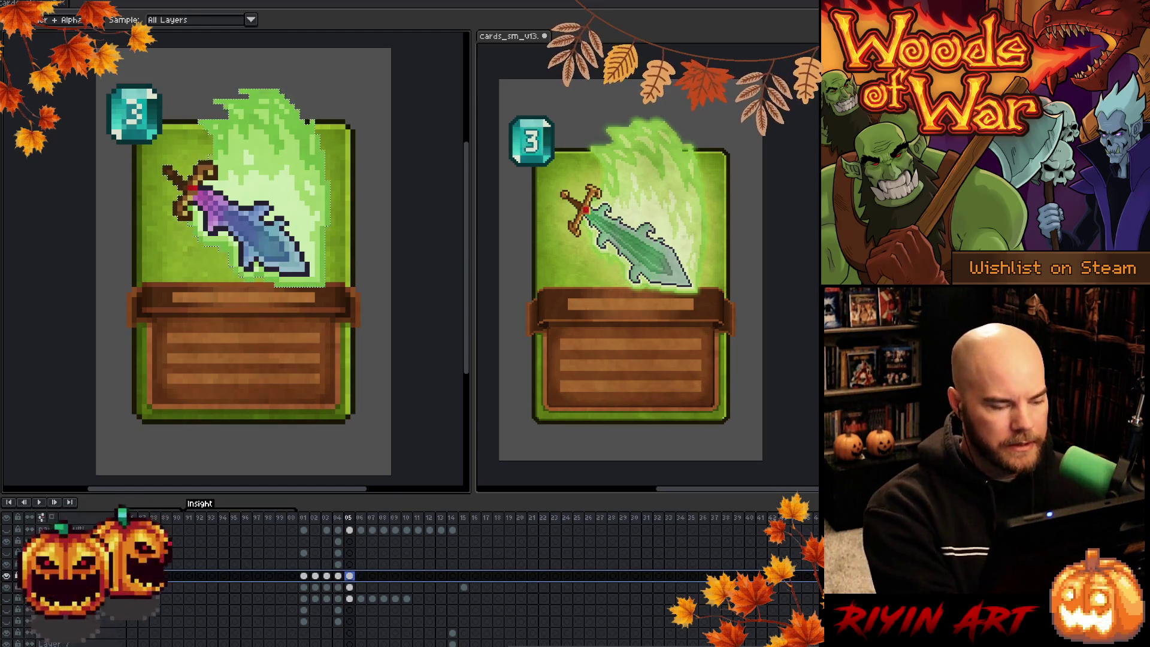
left_click(350, 575)
left_click(350, 575)
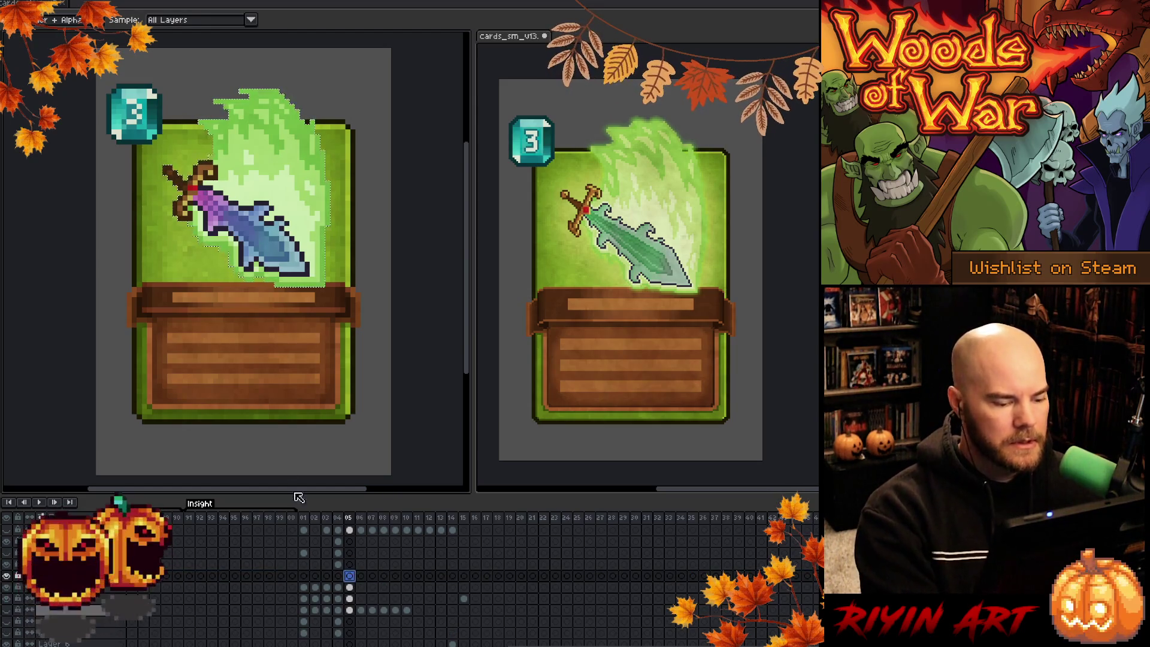
key("b")
key("Escape")
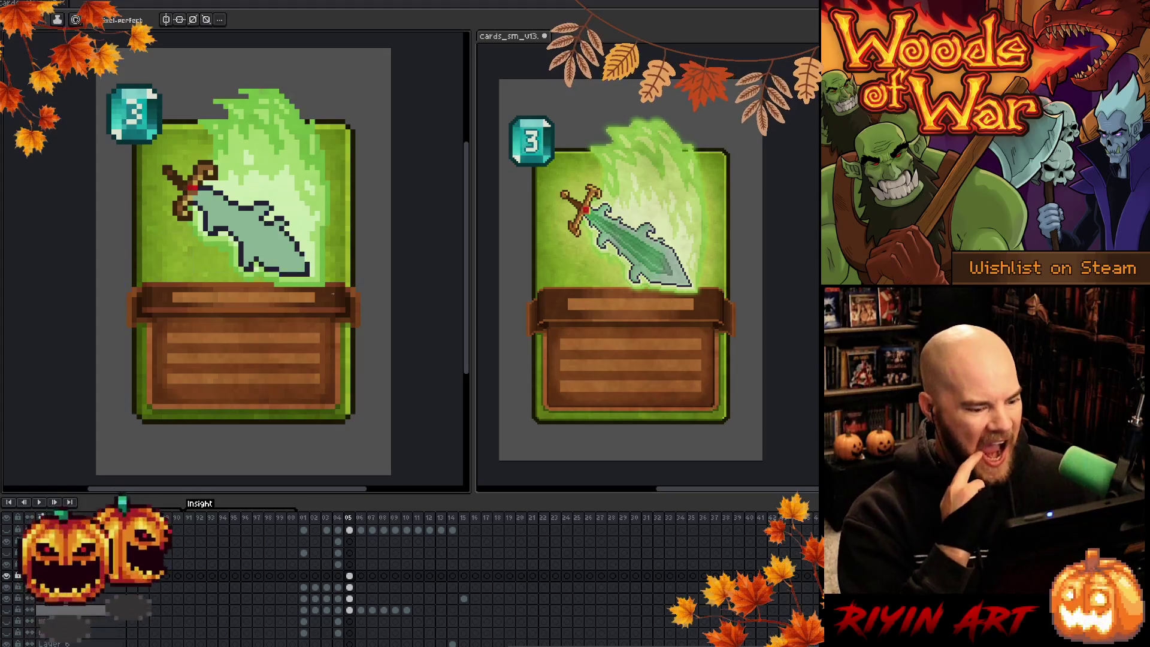
key("i")
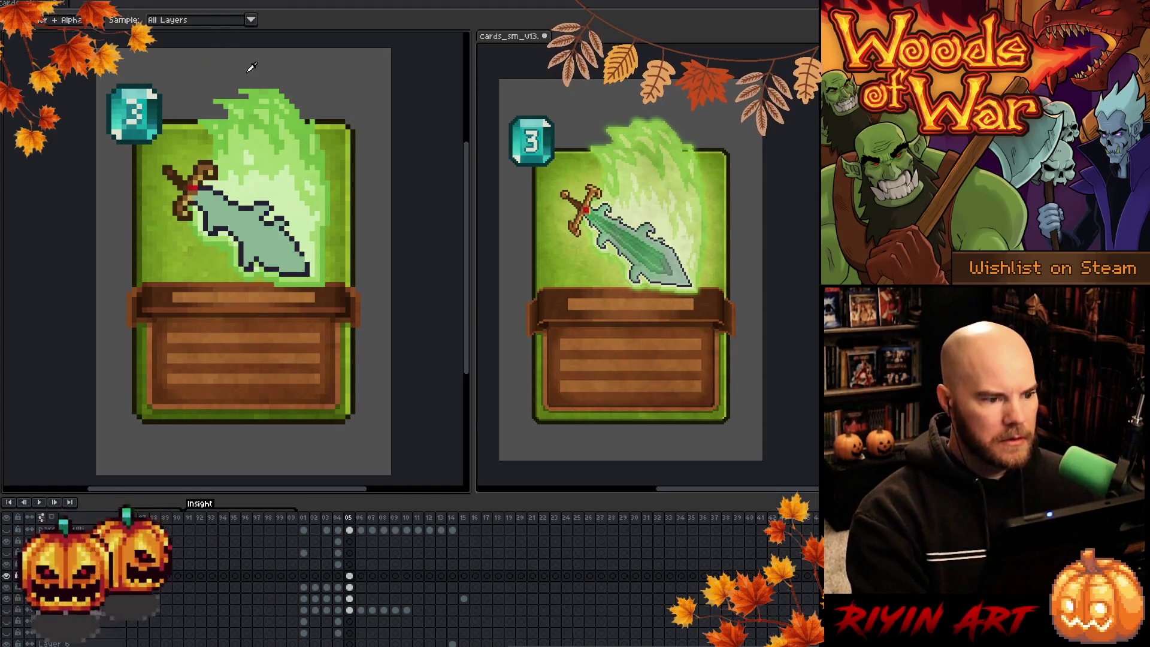
Fill the blade light green, set Layer 18 to Hue blend mode, and preview a 20 hue shift
key("g")
left_click(261, 240)
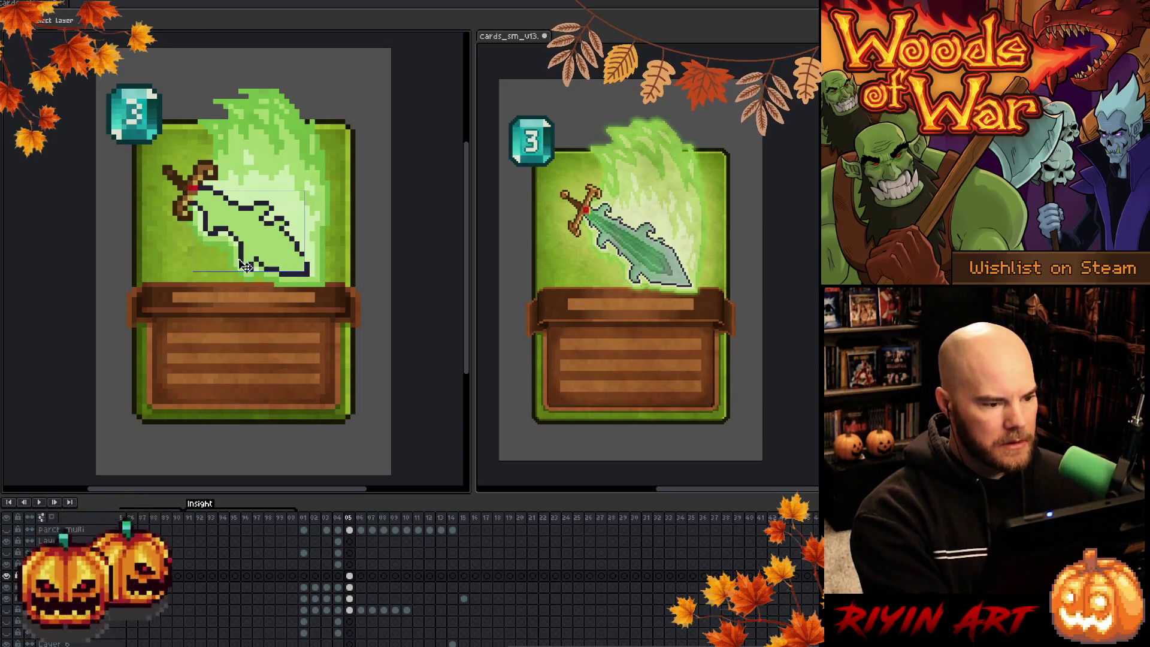
double_click(72, 576)
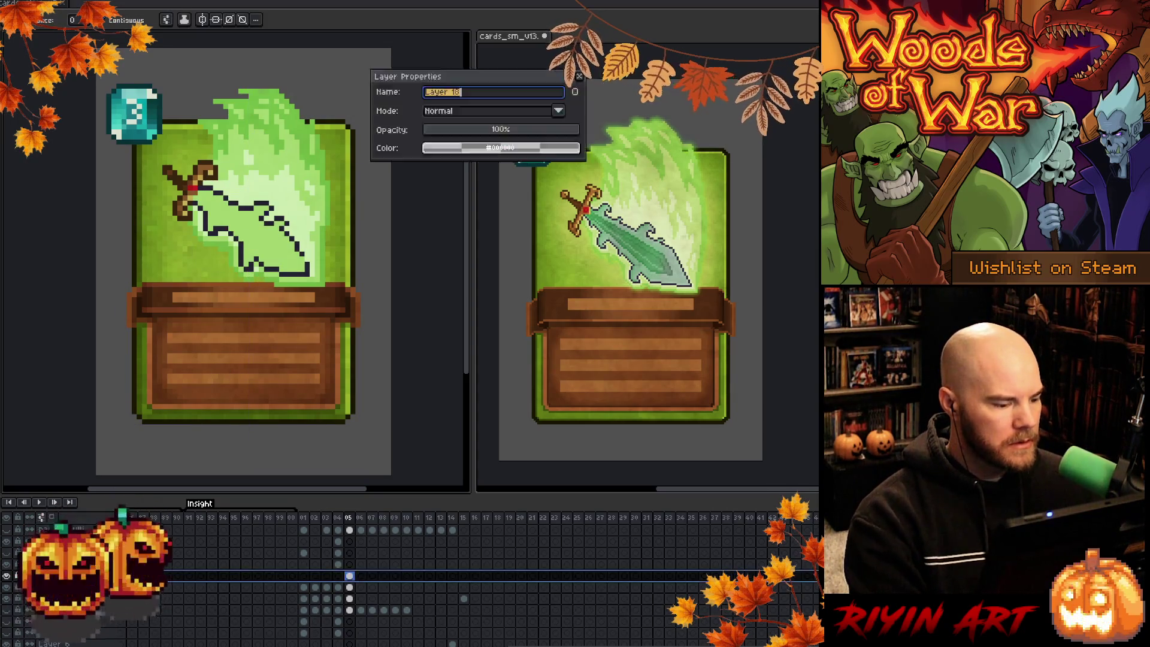
left_click(456, 112)
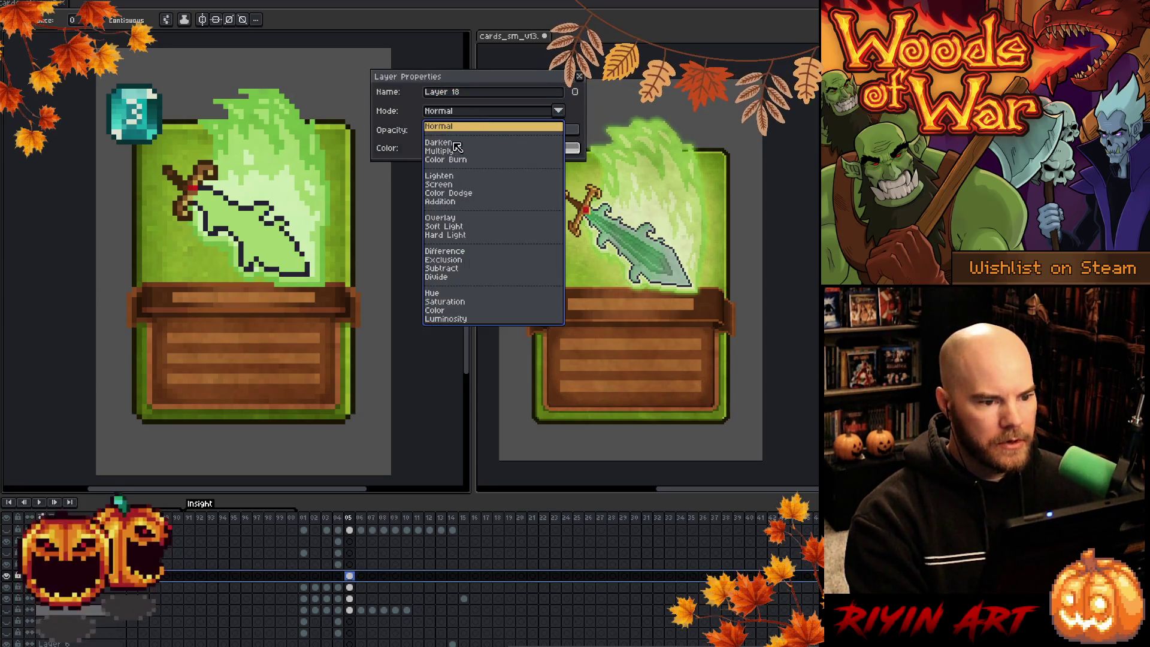
left_click(444, 219)
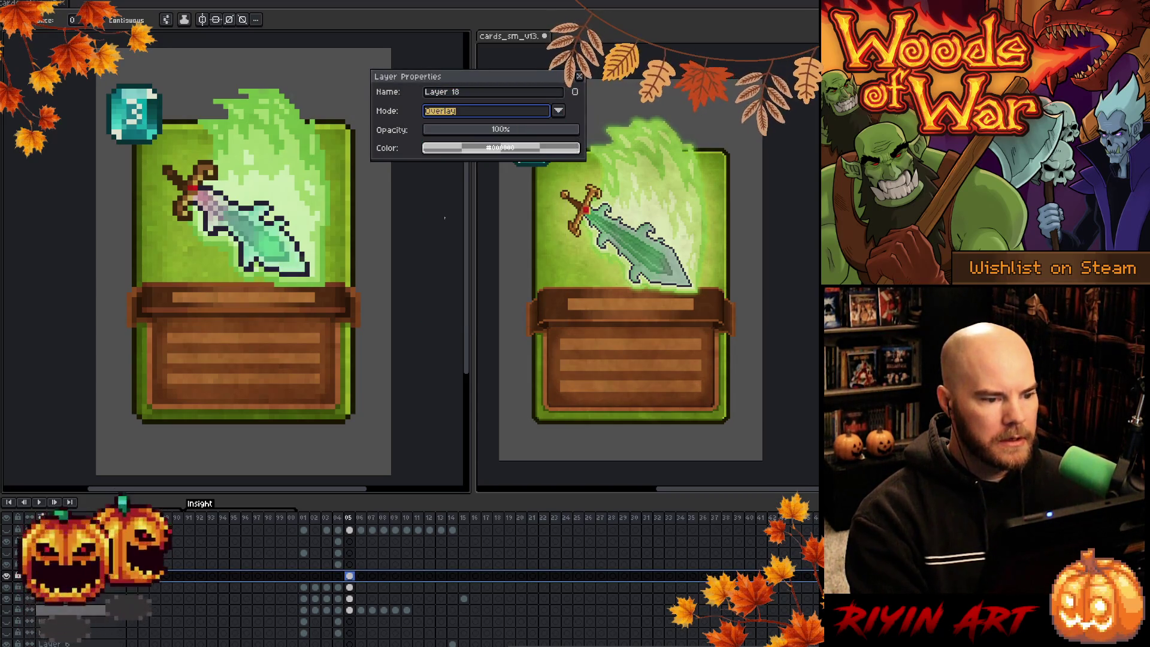
left_click(451, 111)
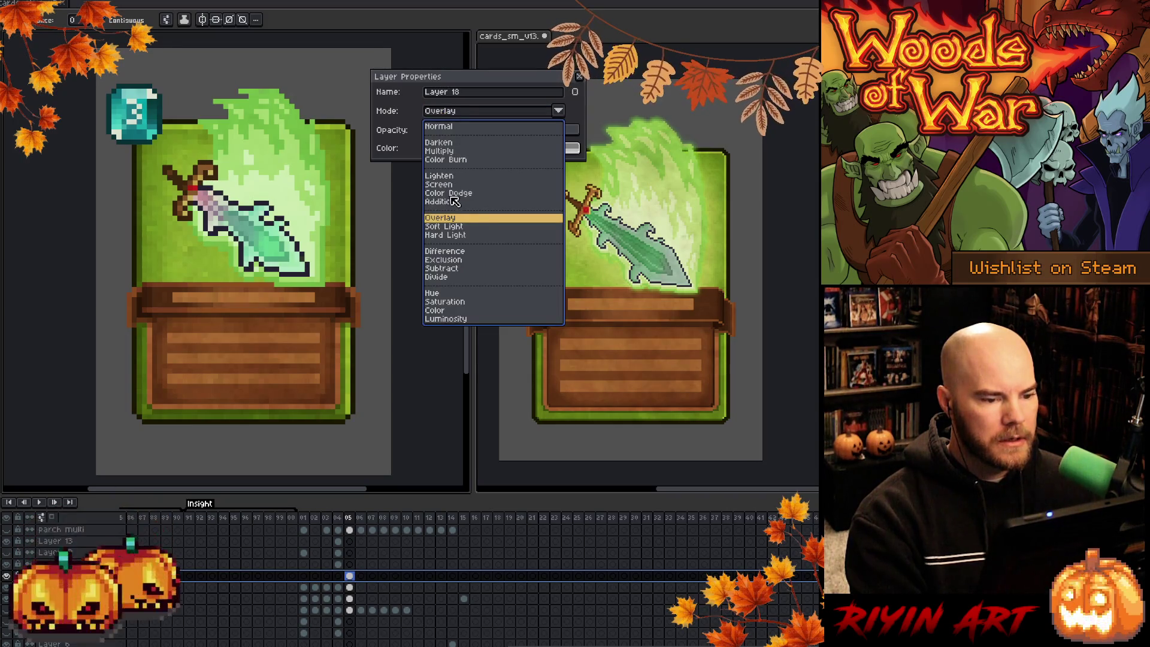
left_click(433, 293)
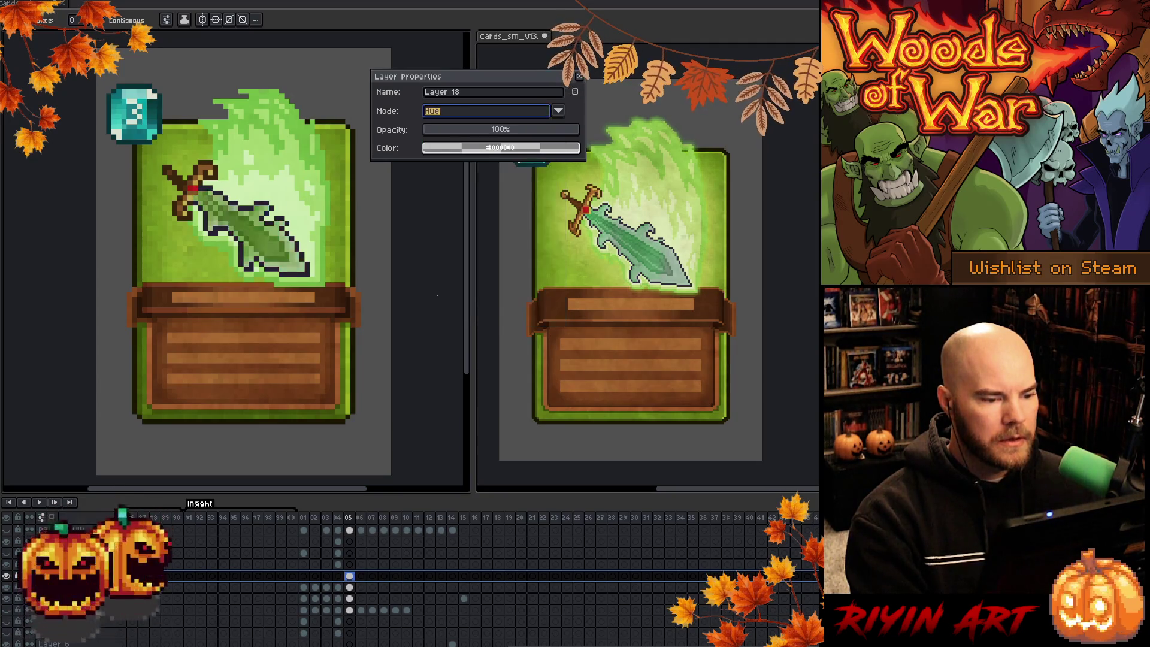
left_click(579, 78)
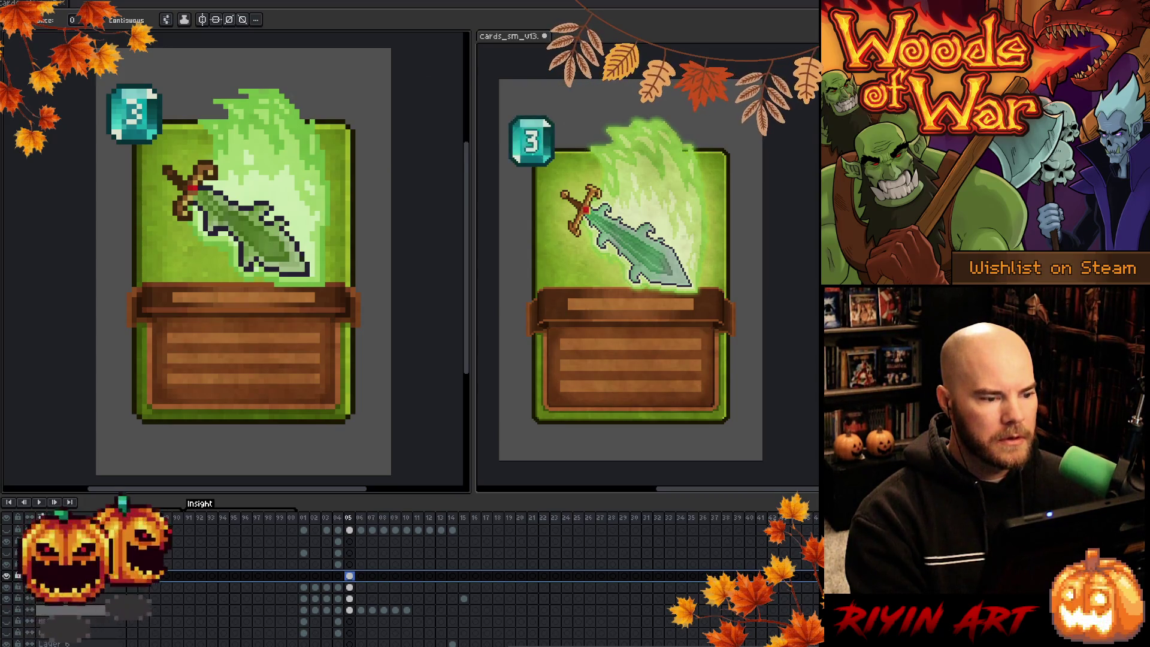
key("ctrl+u")
mouse_move(407, 535)
left_mouse_down()
mouse_move(435, 536)
mouse_move(425, 539)
left_mouse_up()
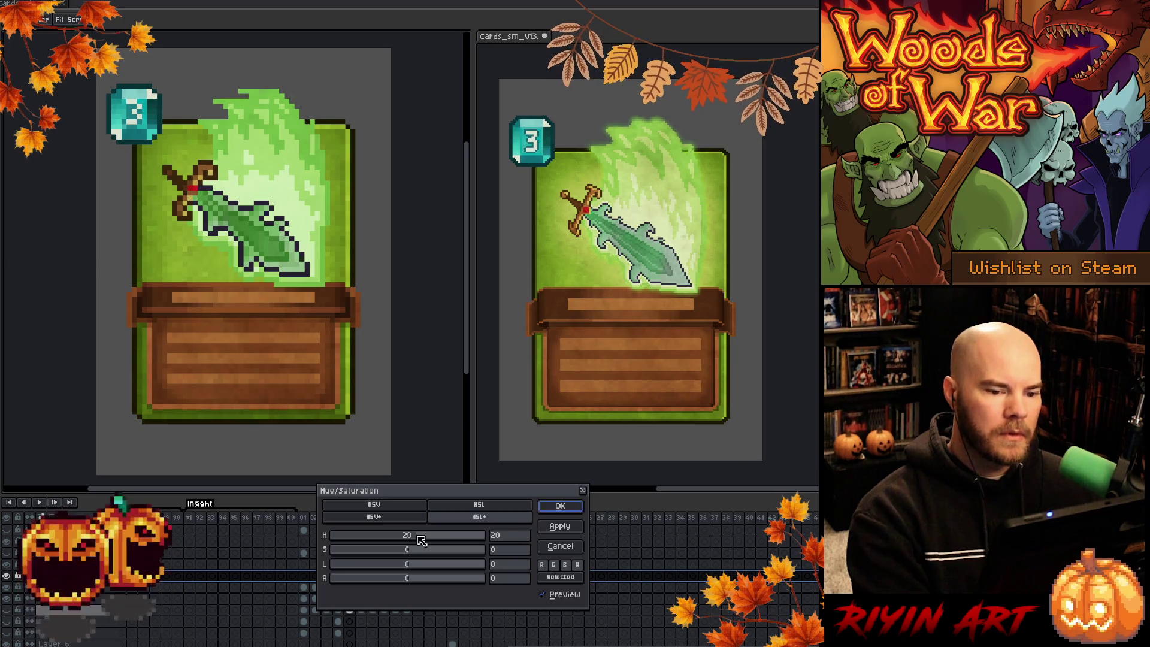
Apply hue 37 and saturation -9 to the sword, then sample three of its colours
mouse_move(426, 539)
left_mouse_down()
mouse_move(355, 550)
mouse_move(423, 546)
mouse_move(403, 548)
left_mouse_up()
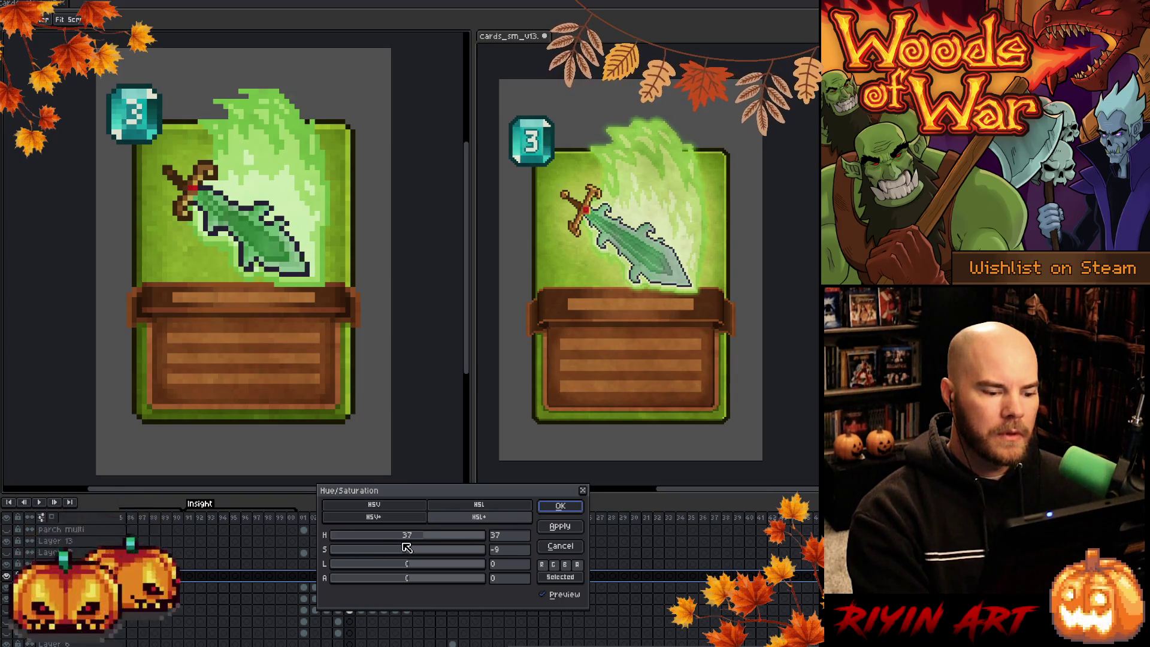
left_click(557, 508)
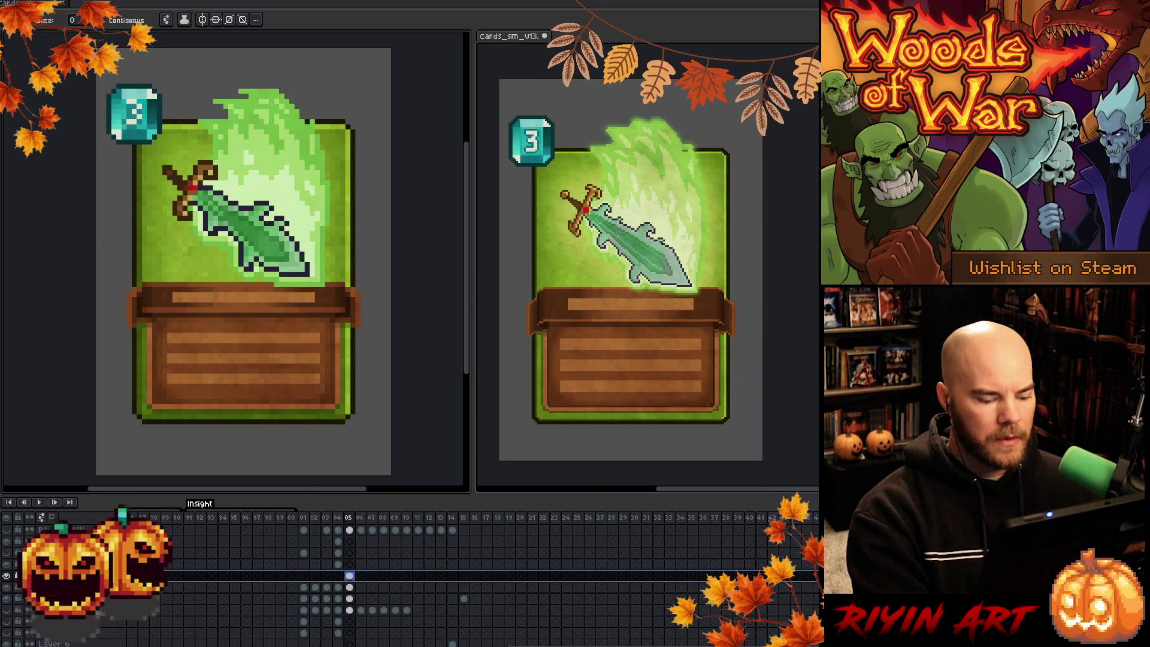
key("alt")
left_click(283, 216, "alt")
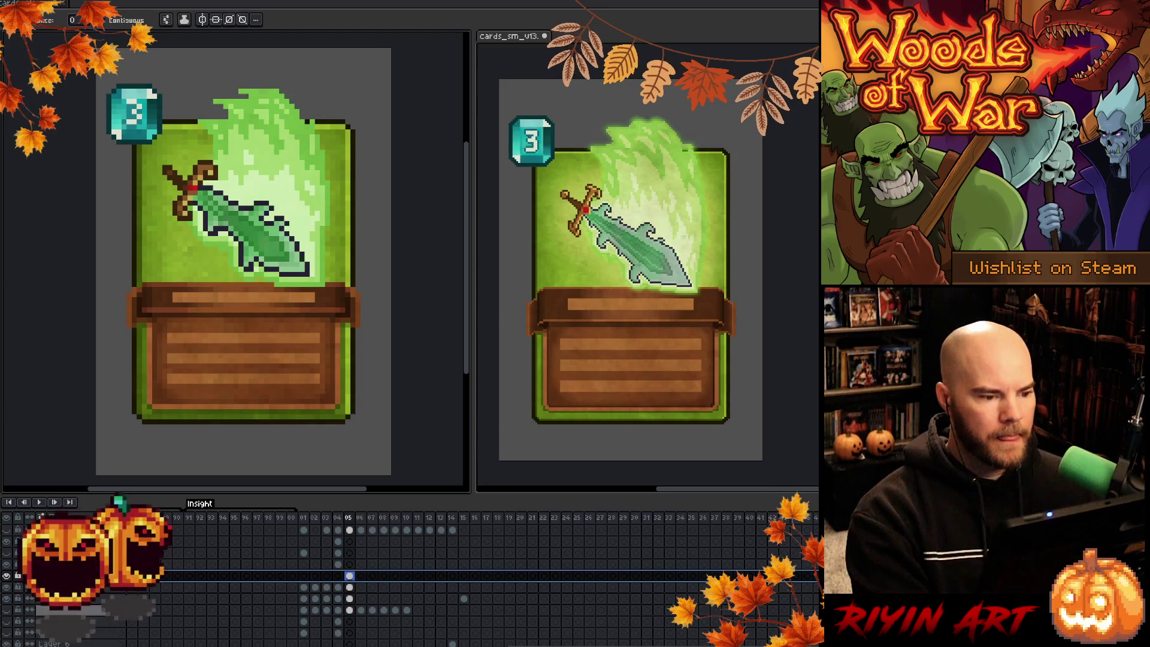
key("alt")
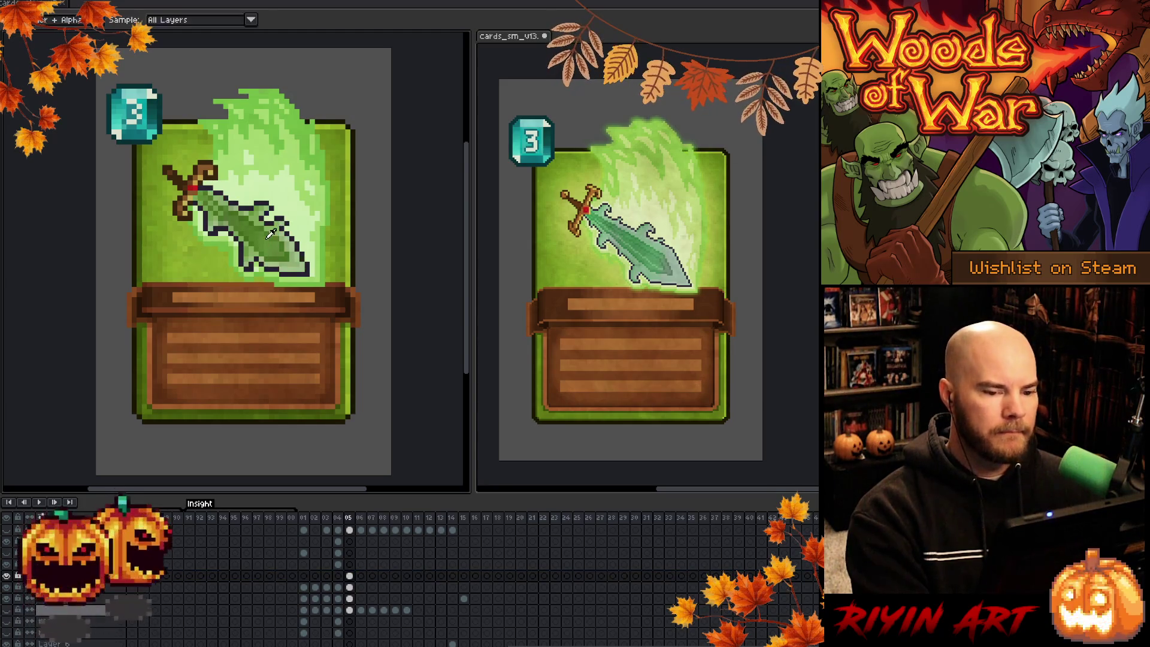
left_click(296, 170, "alt")
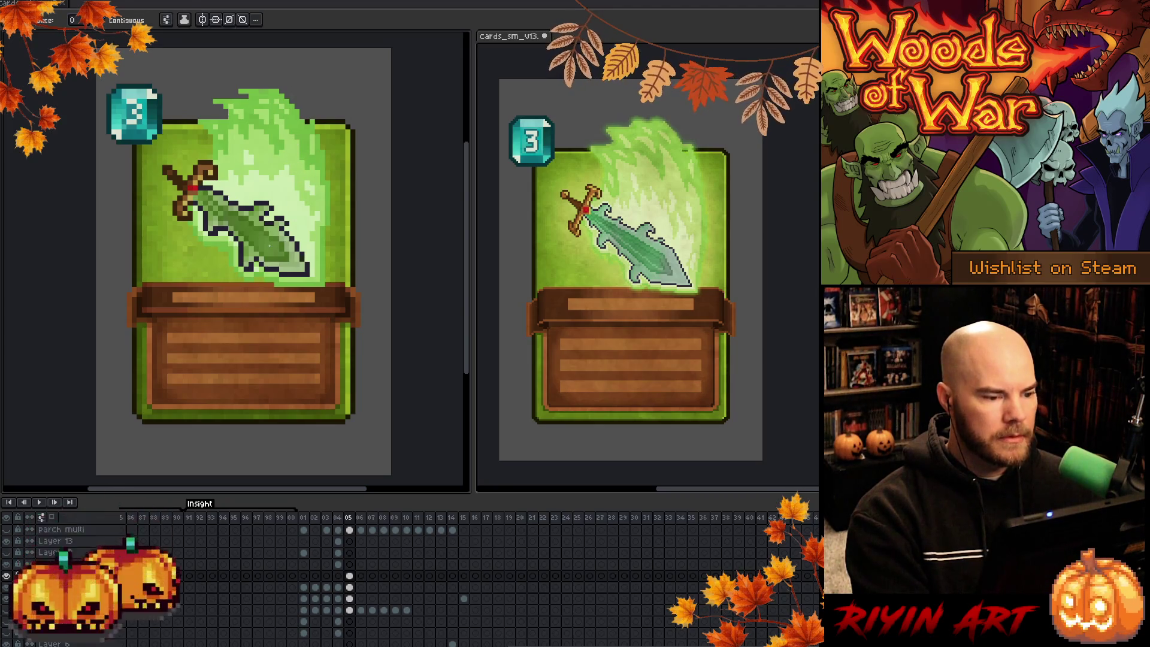
key("alt")
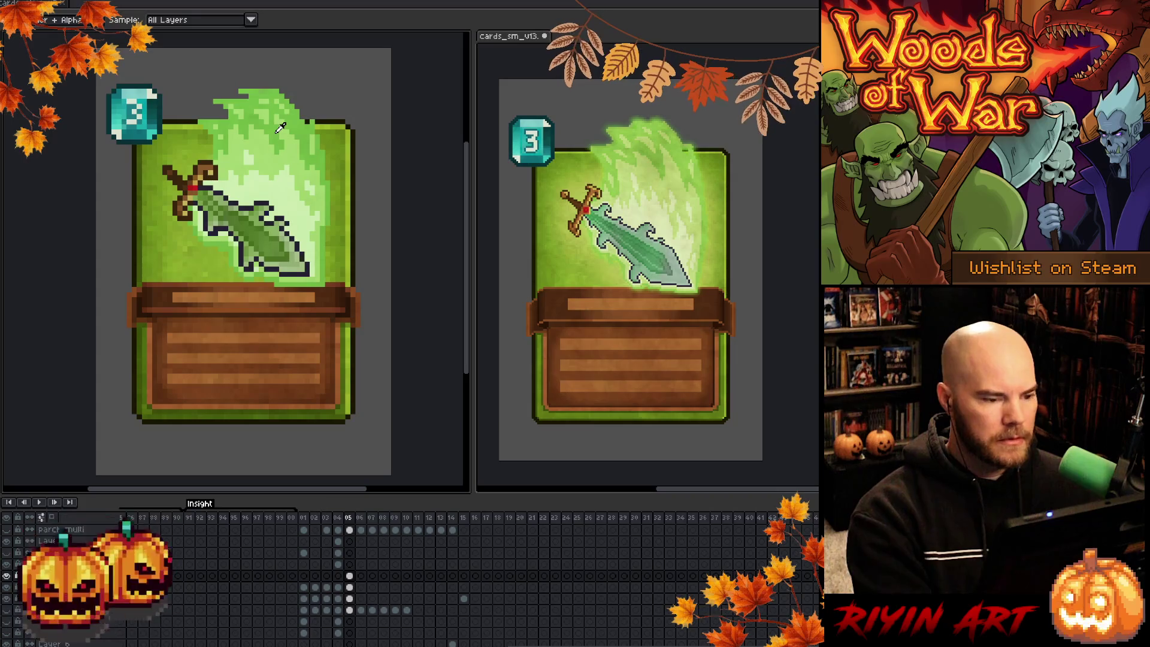
left_click(281, 128, "alt")
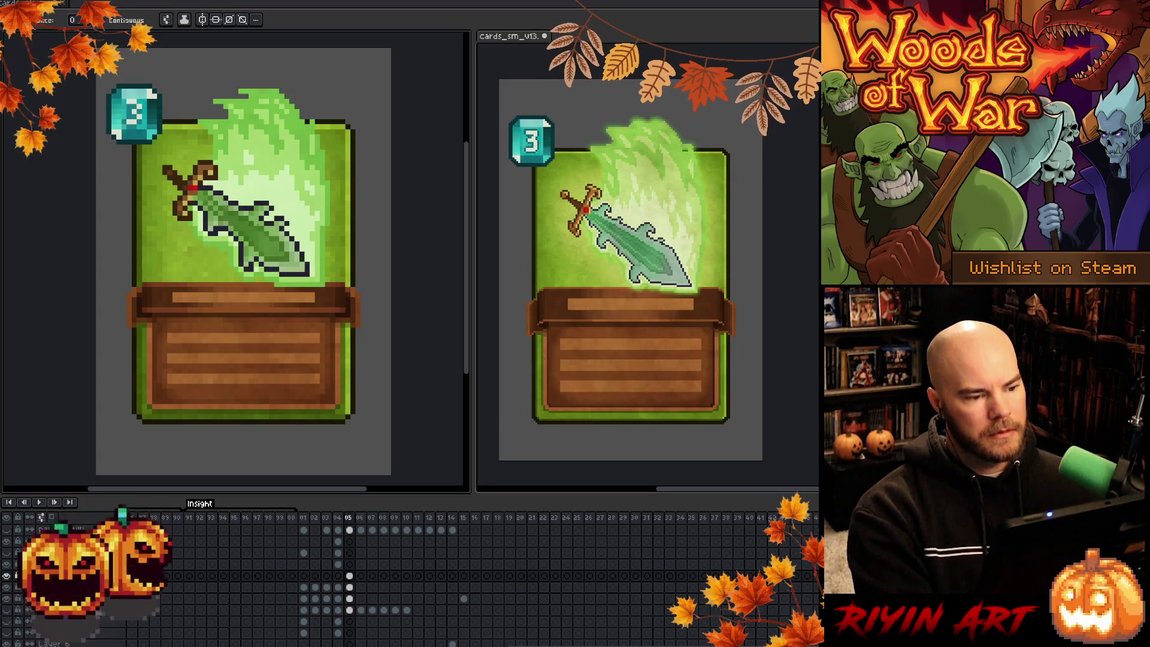
Reopen Hue/Saturation and preview hue 27 with saturation -11
key("ctrl")
key("ctrl+u")
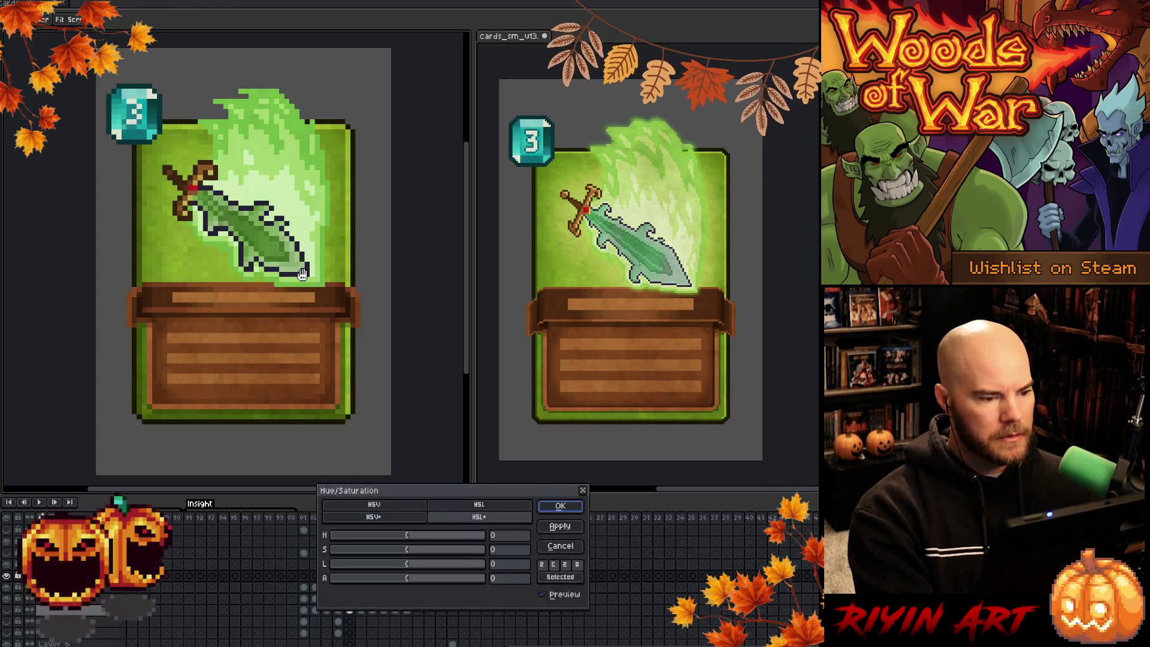
mouse_move(408, 537)
left_mouse_down()
mouse_move(427, 537)
mouse_move(433, 565)
mouse_move(456, 560)
mouse_move(397, 551)
left_mouse_up()
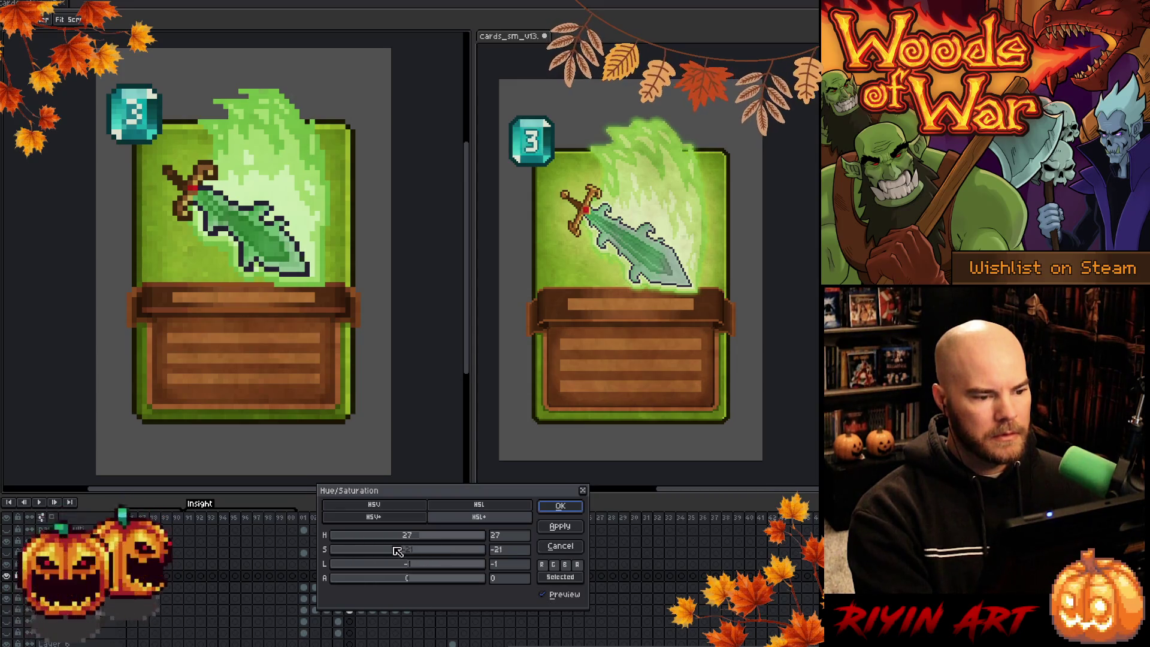
Apply the hue 27 shift to the sword and add a new empty layer above it
left_click(554, 511)
left_click(352, 578)
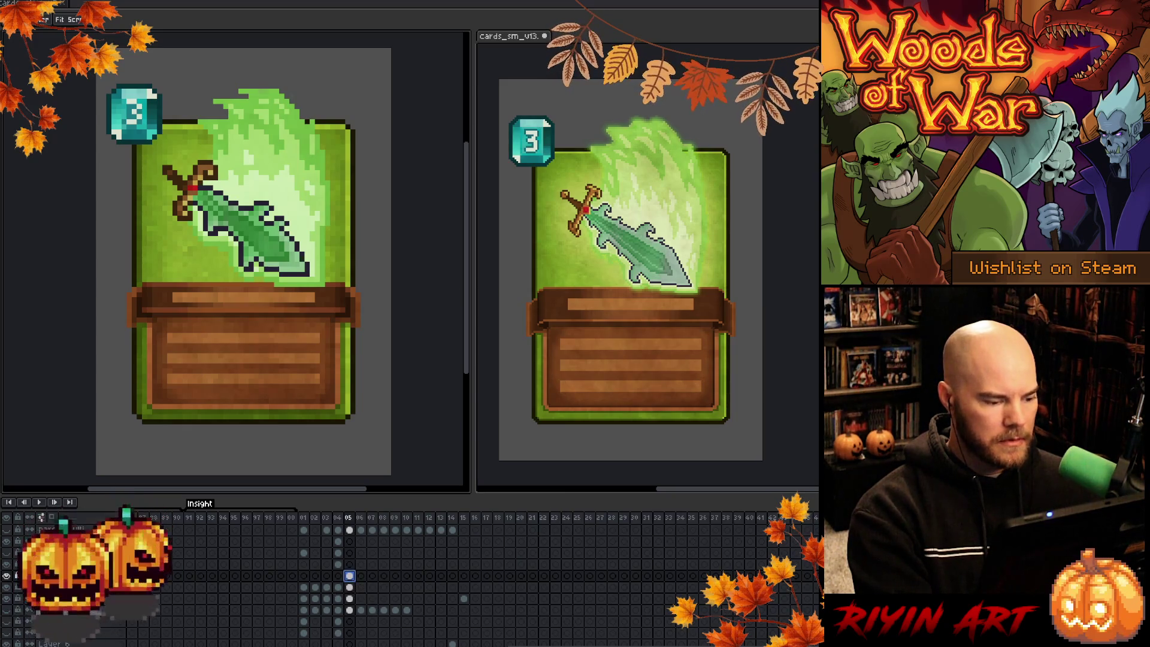
key("shift+n")
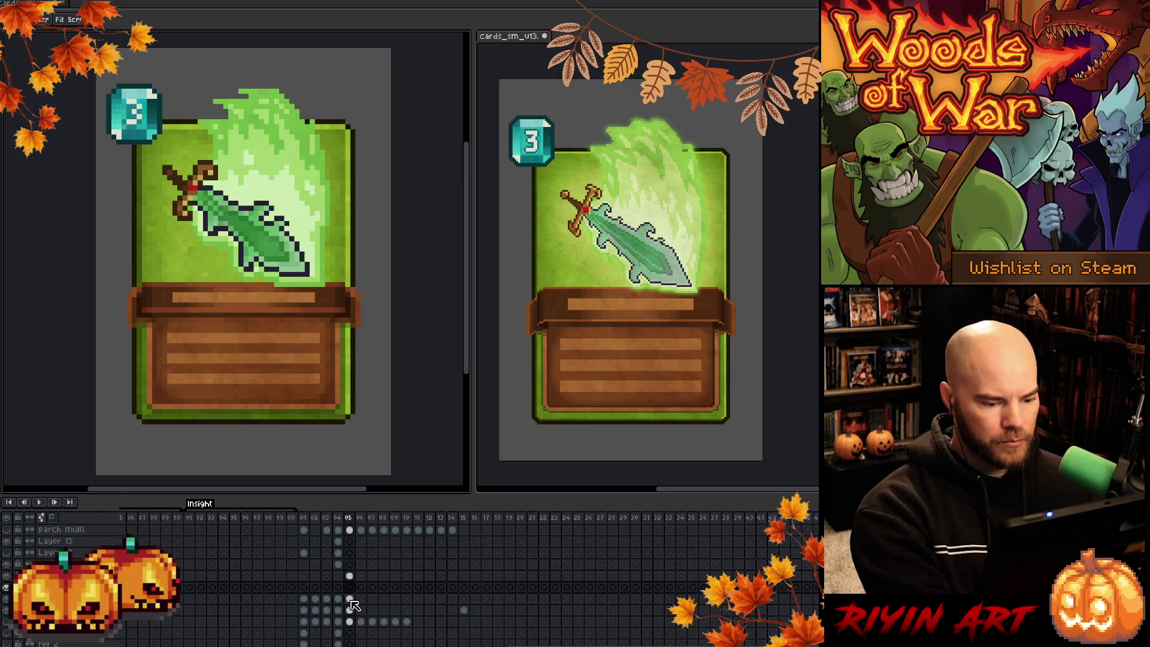
left_click(351, 589)
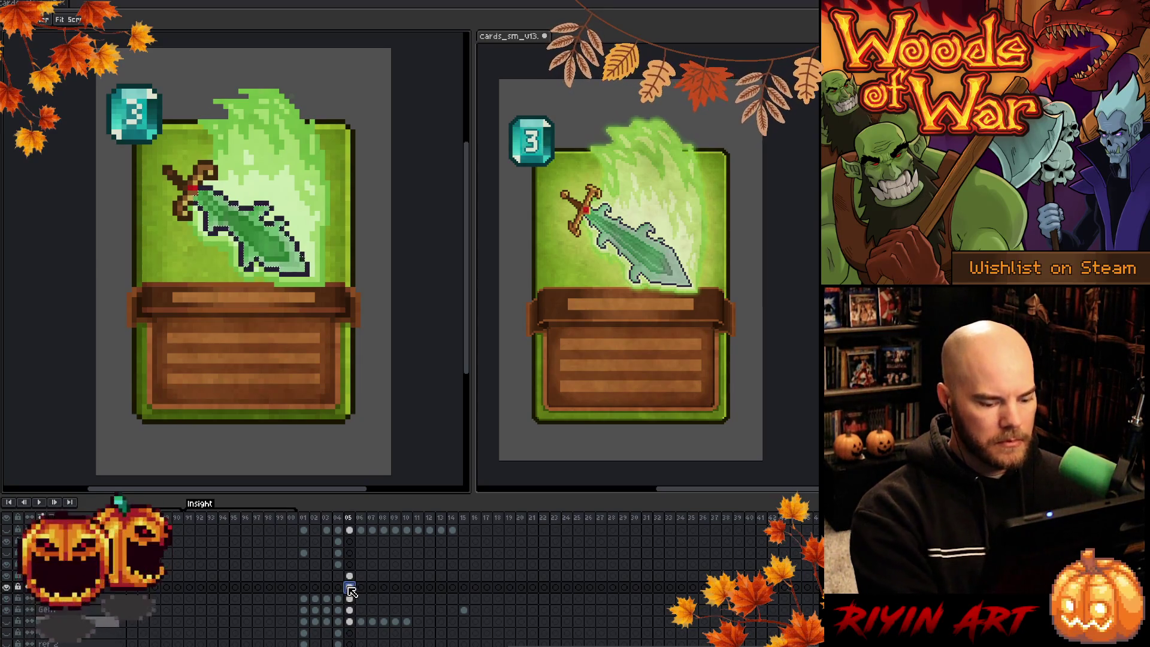
key("ctrl+a")
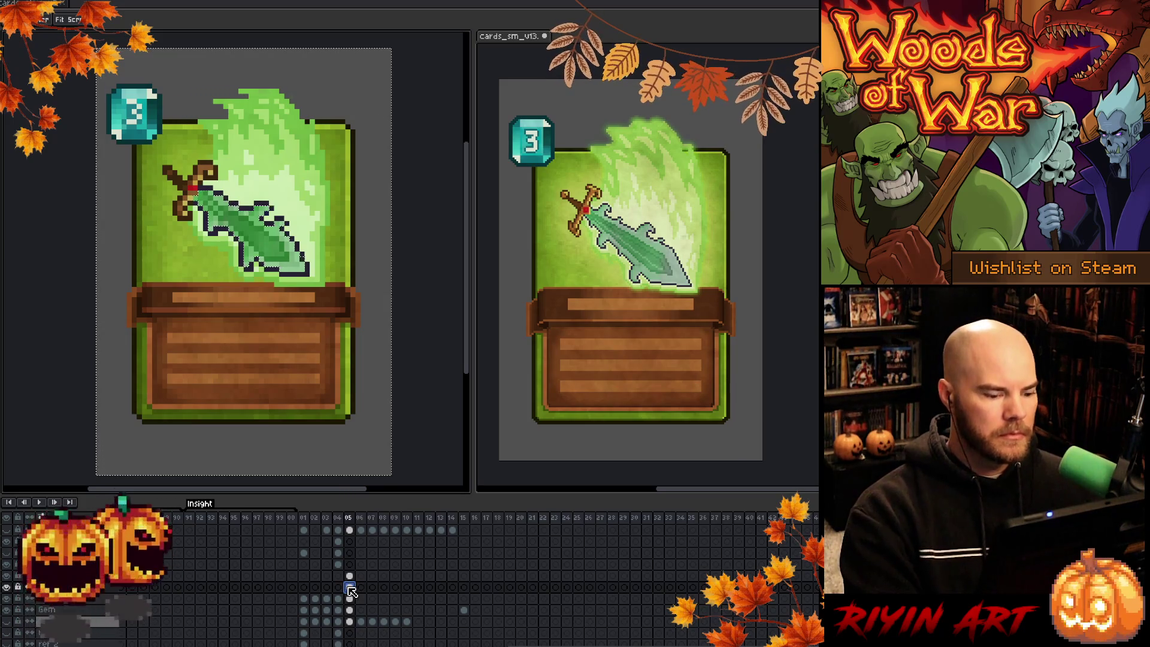
key("ctrl+d")
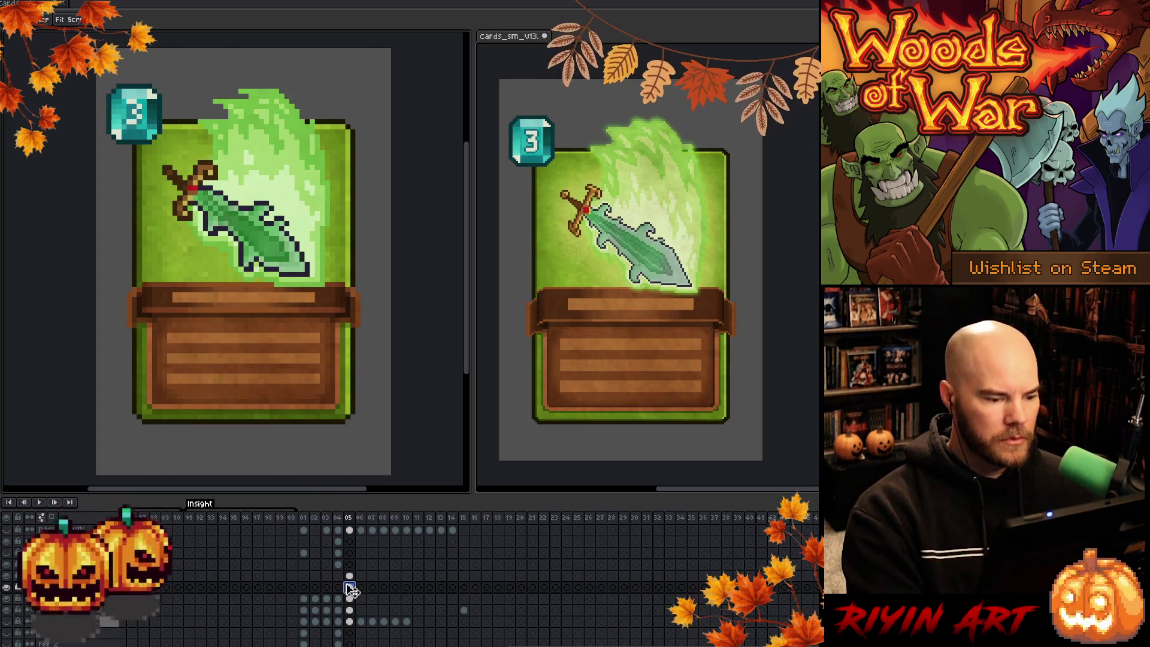
Change Layer 19's blend mode to Overlay, then to Soft Light
double_click(72, 587)
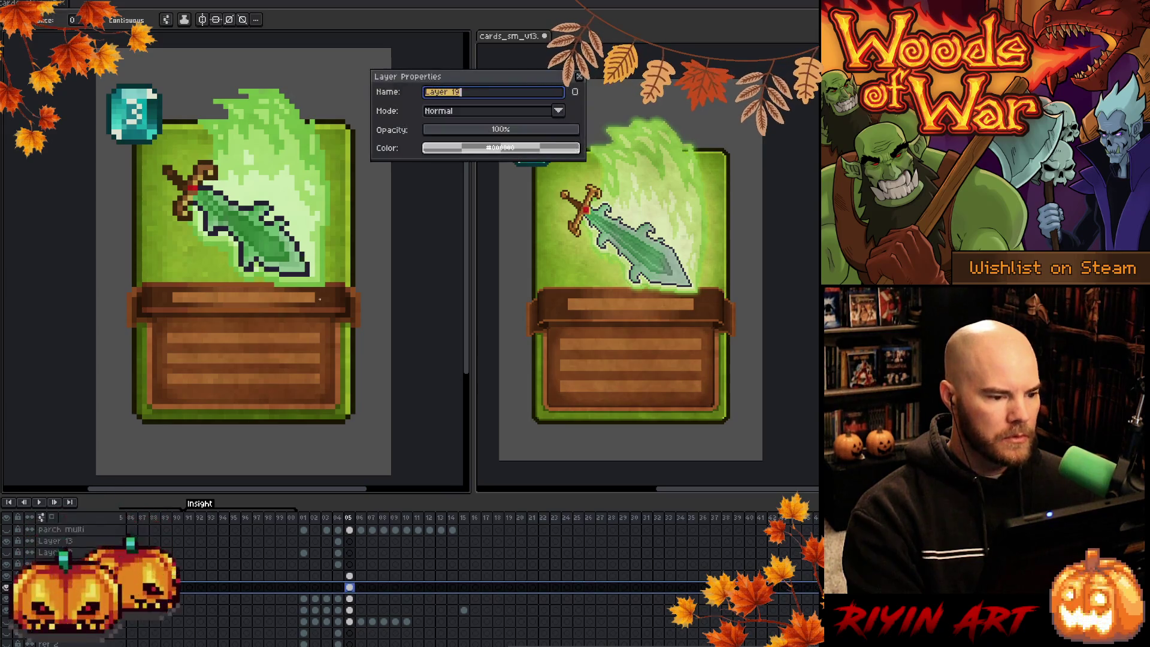
left_click(469, 118)
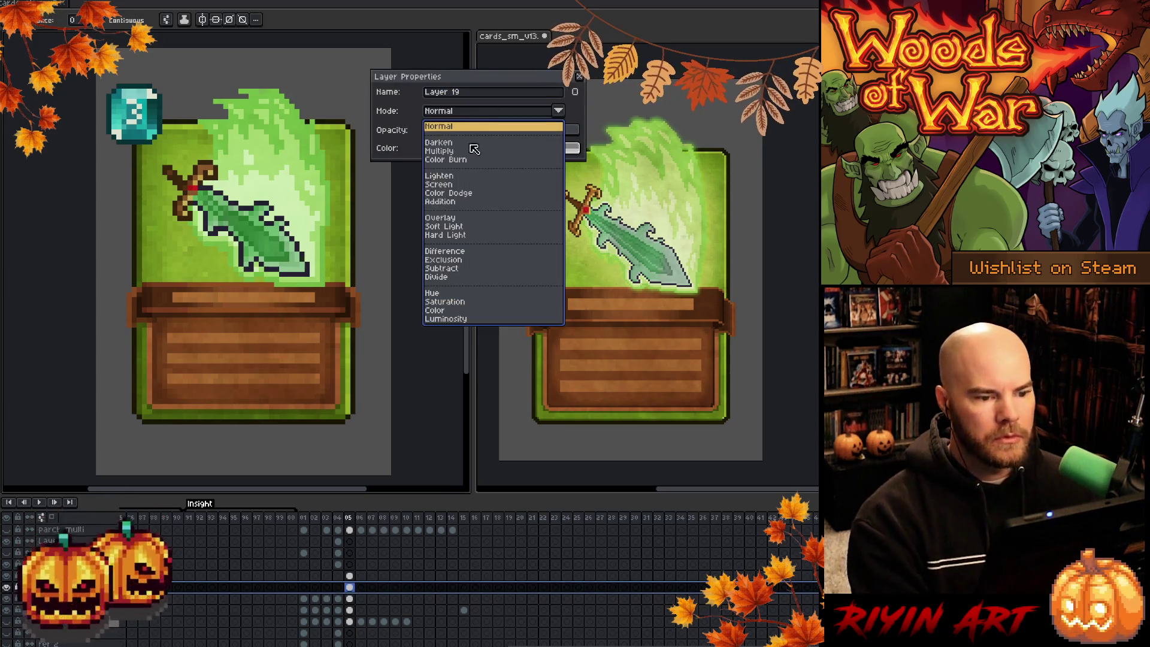
left_click(445, 220)
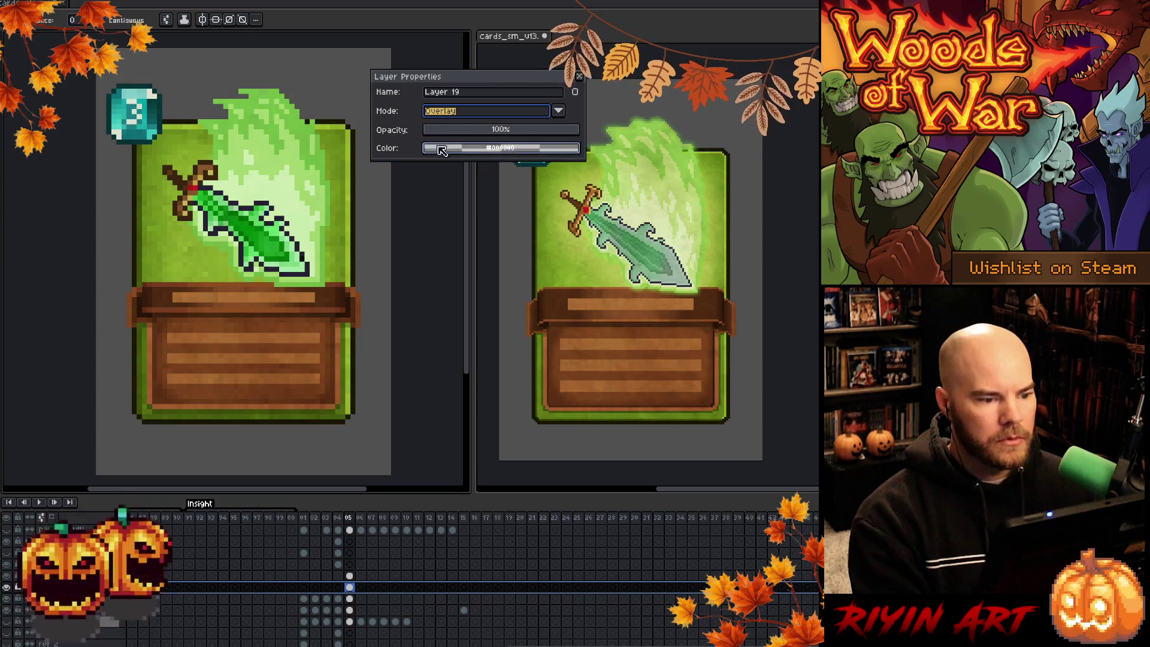
left_click(455, 115)
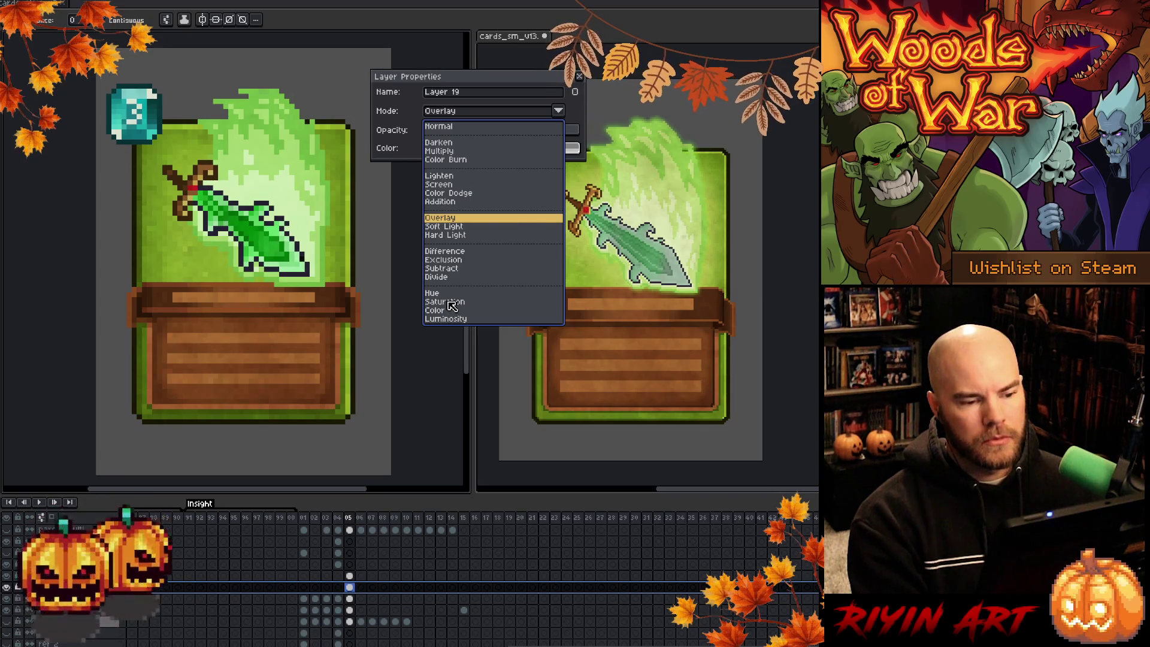
left_click(445, 227)
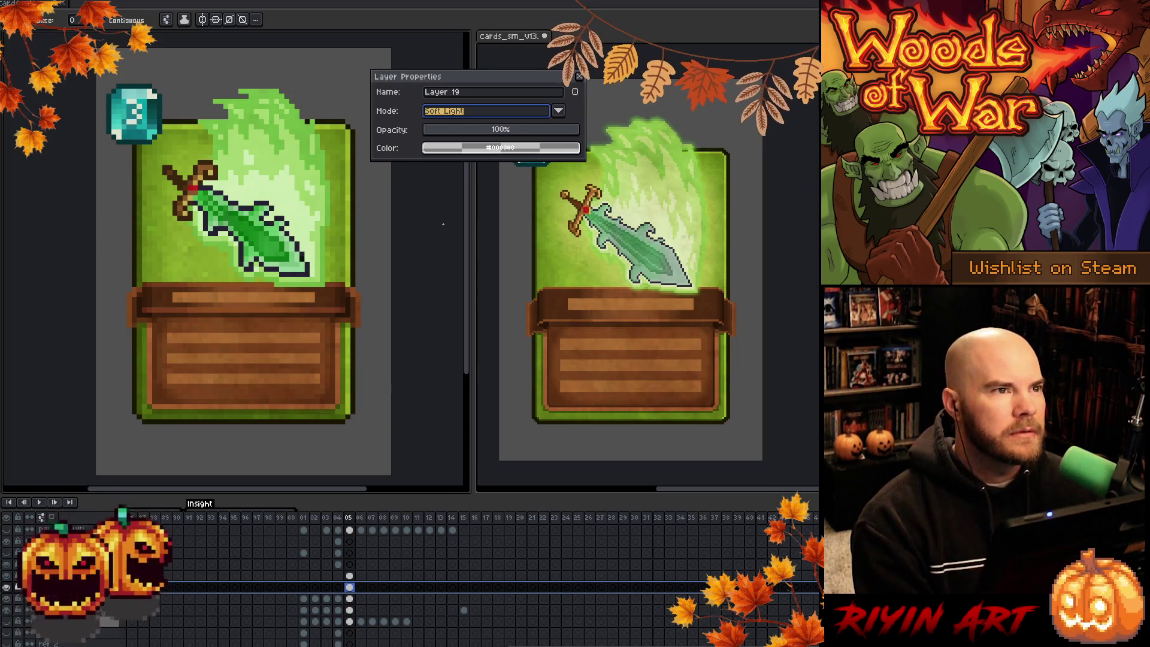
left_click(481, 114)
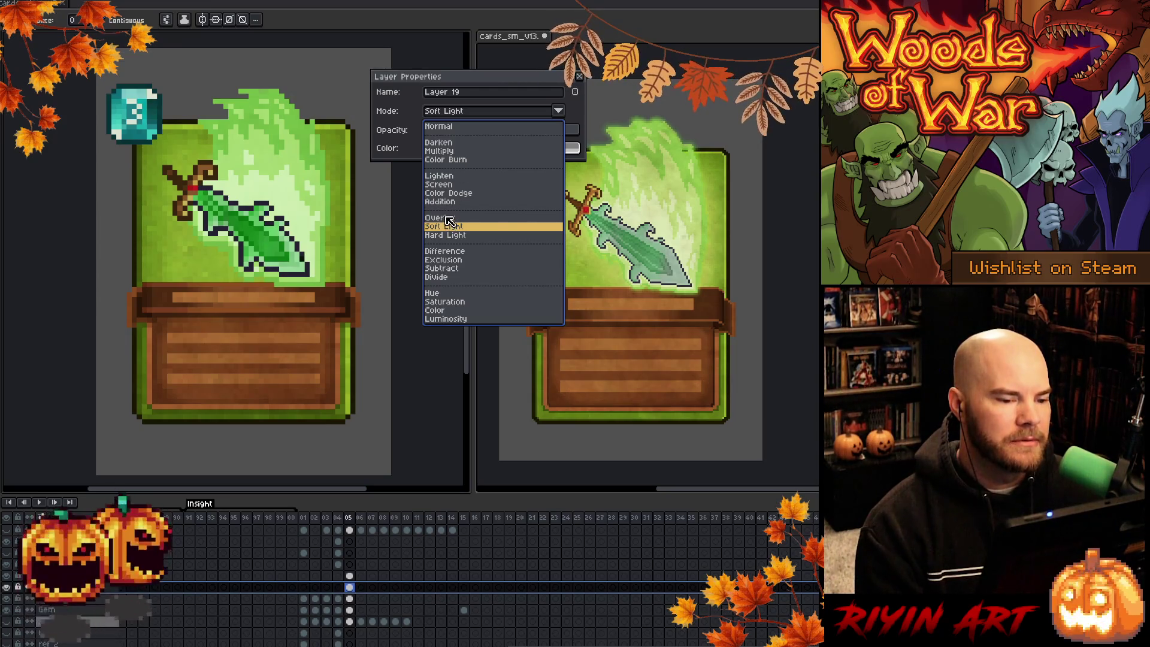
Pick Color Burn from Layer 19's blend mode list
left_click(454, 160)
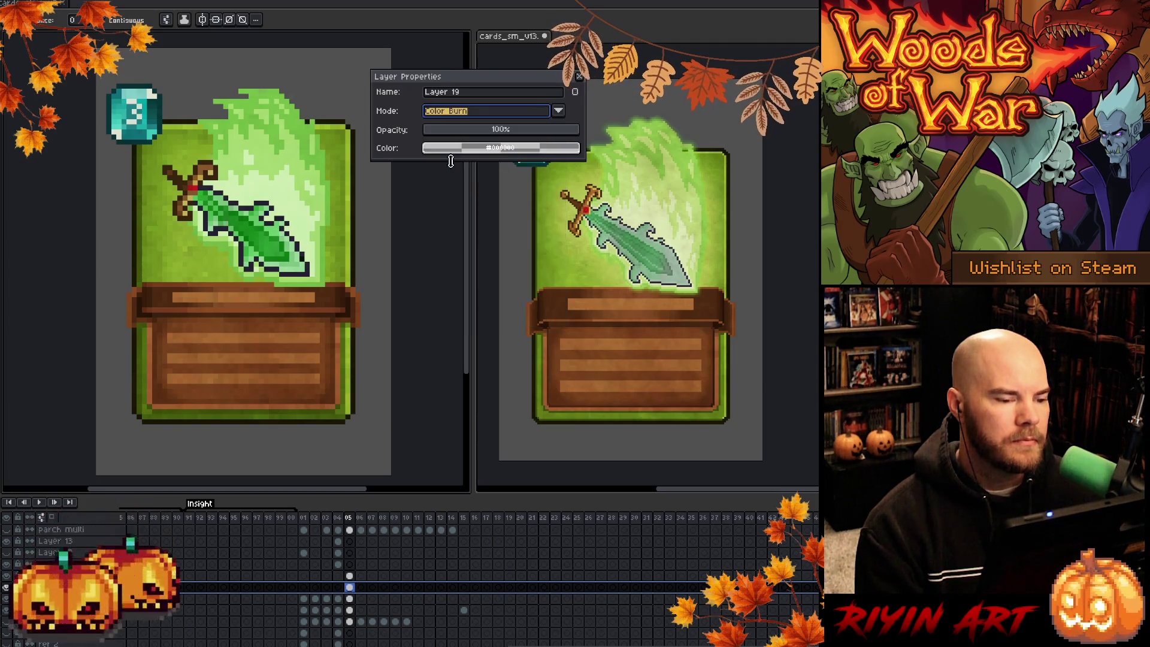
Set Layer 19 to the Color blend mode and preview saturation -100, turning the sword grey
left_click(454, 114)
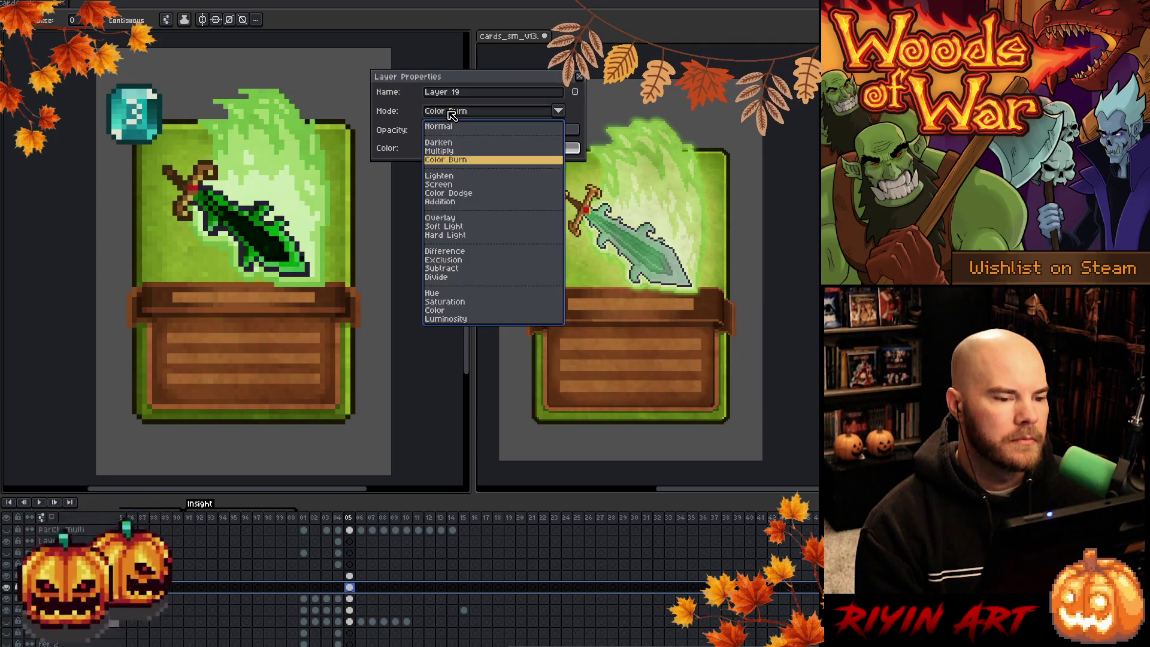
left_click(446, 310)
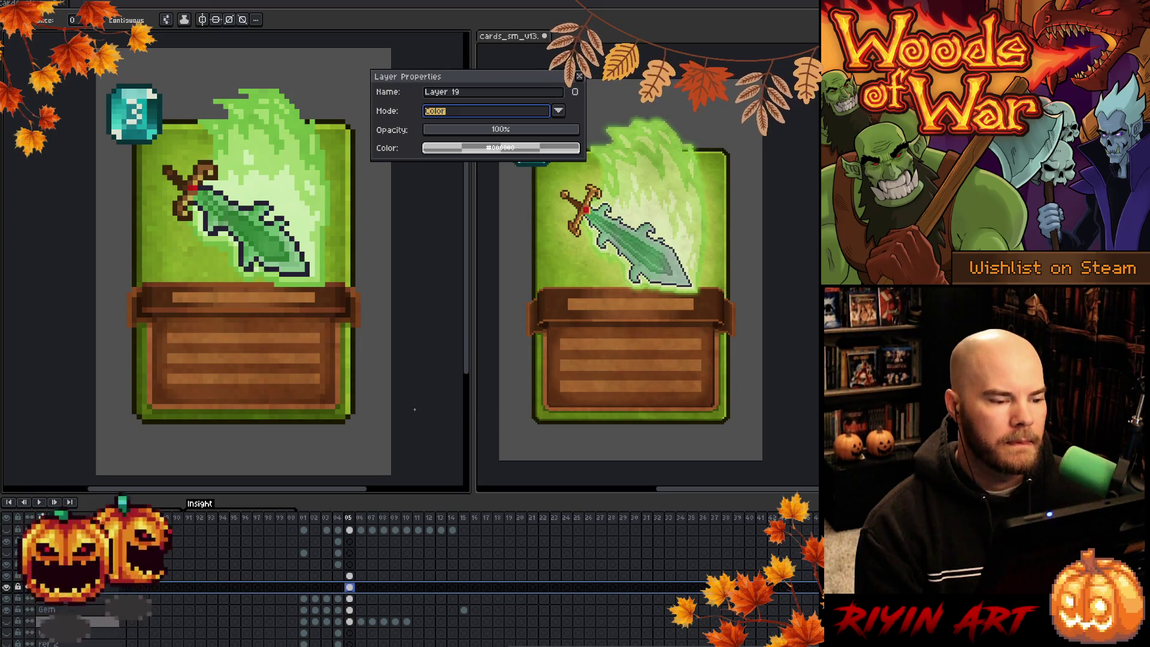
left_click(10, 589)
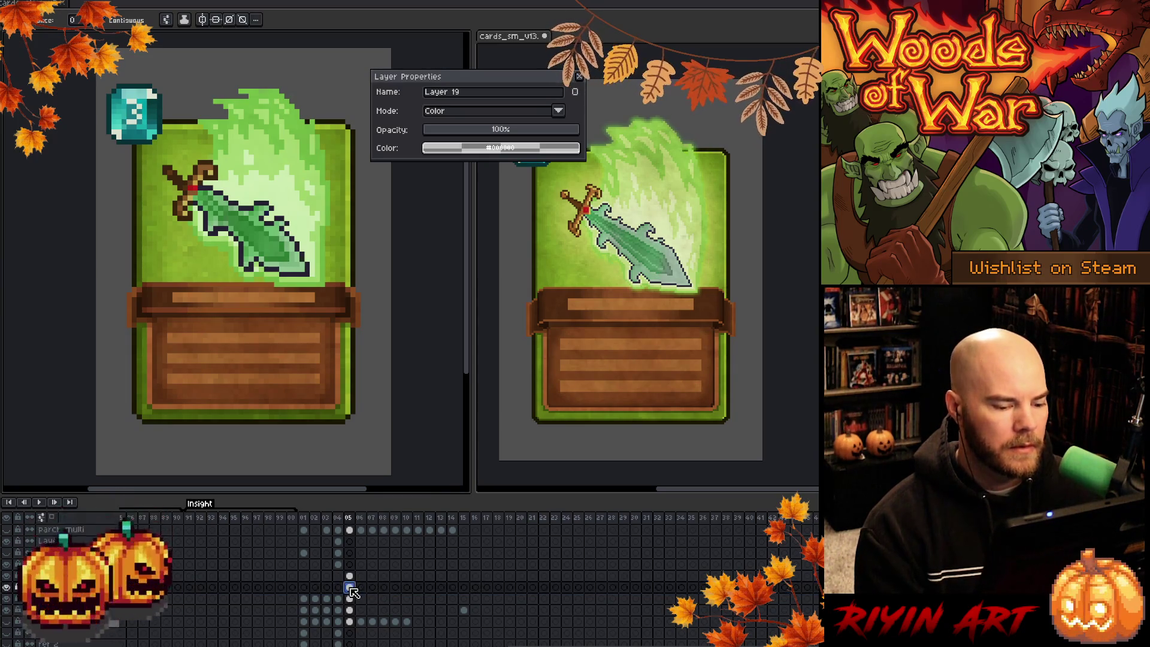
key("ctrl+u")
left_click_drag(347, 551, 328, 550)
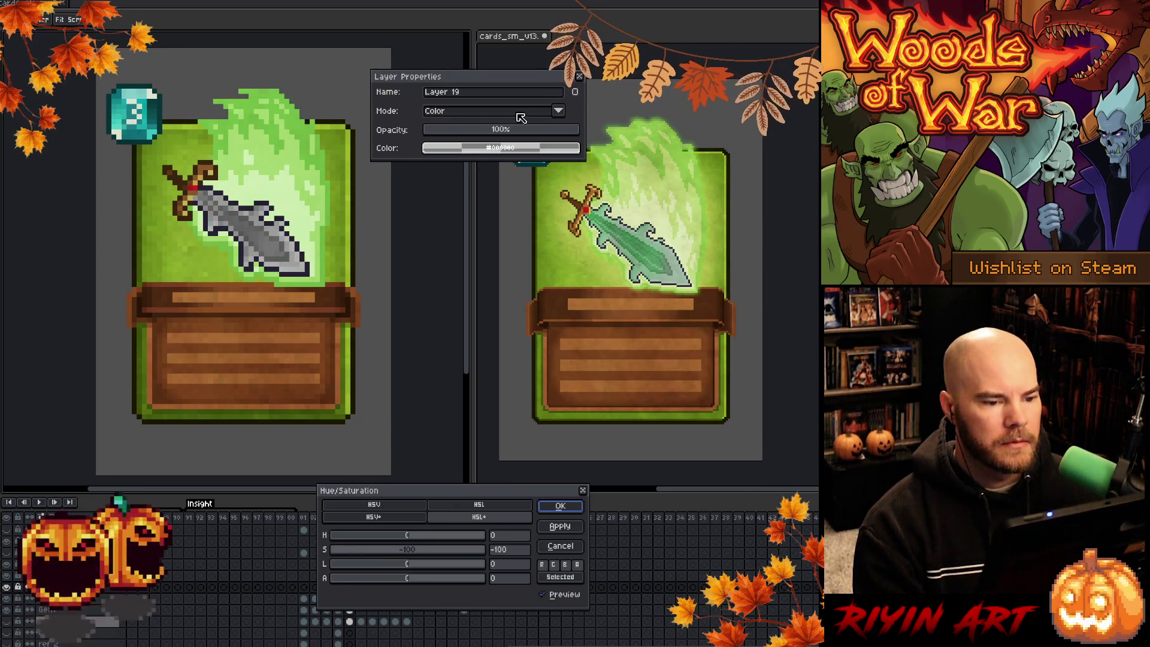
Apply the sword desaturation and switch Layer 18's blend mode to Color
left_click(571, 510)
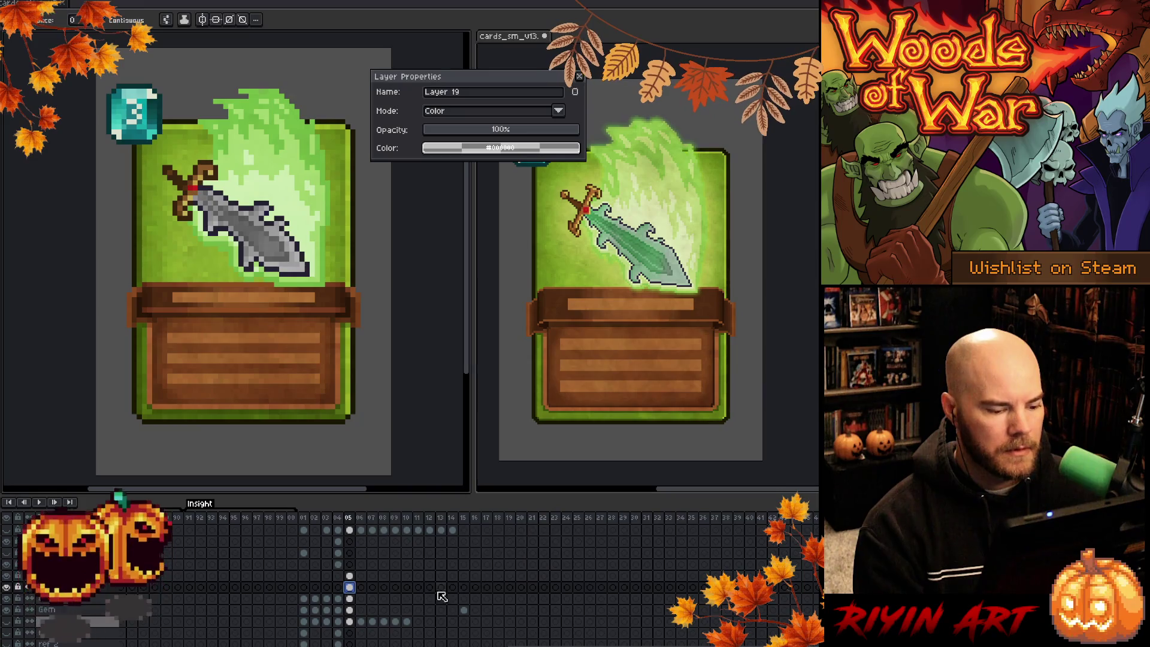
left_click(349, 575)
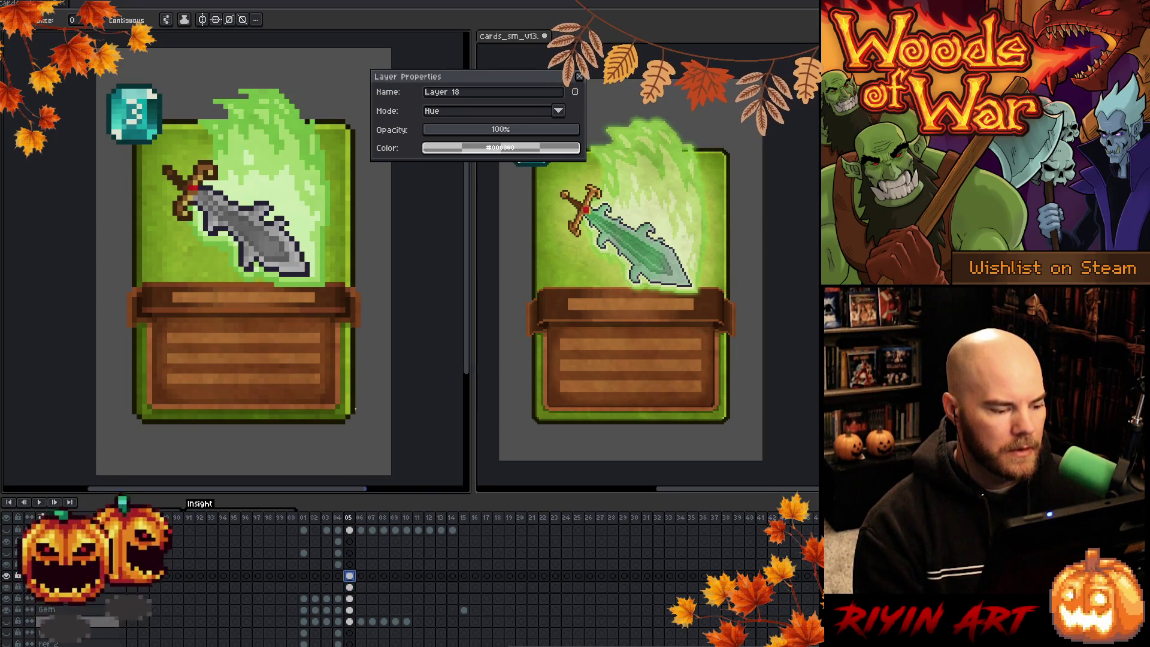
left_click(482, 112)
left_click(440, 310)
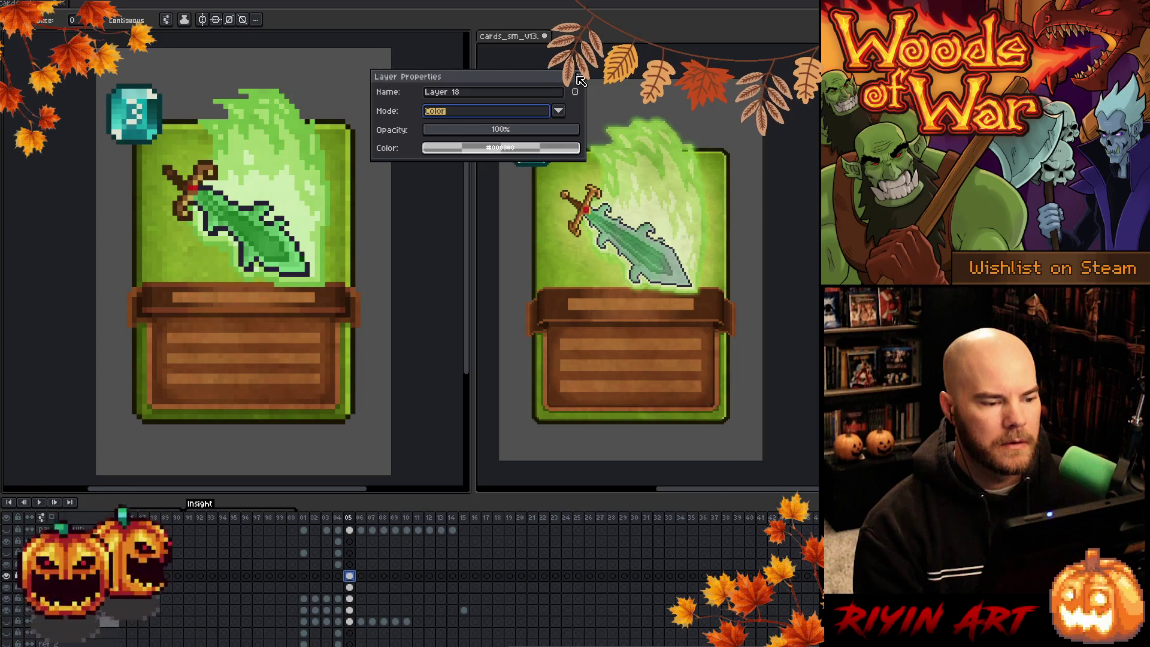
left_click(578, 78)
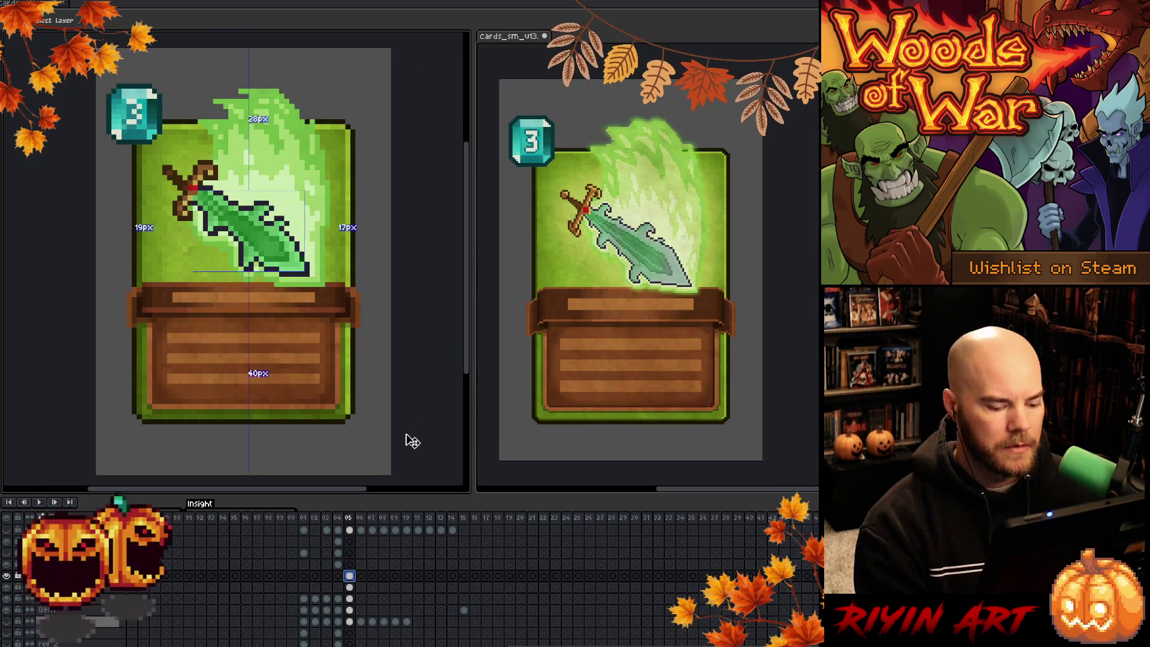
Nudge the sword's hue up to 13 and set Layer 18's opacity to 62%
key("ctrl+u")
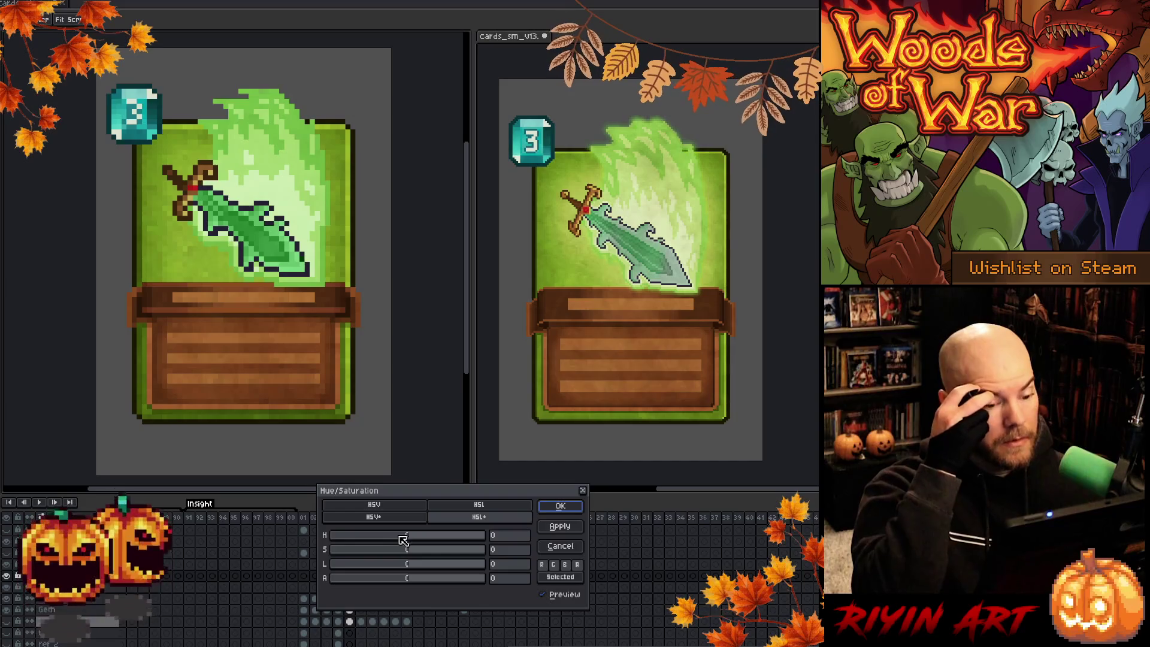
left_click_drag(390, 535, 411, 538)
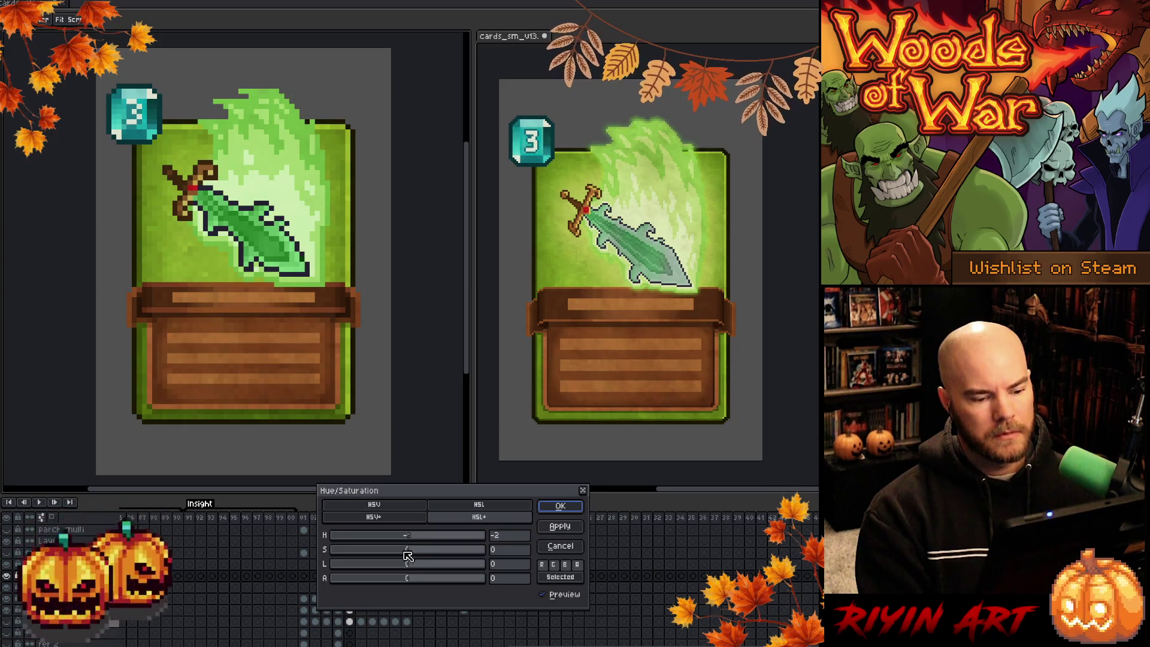
left_click(550, 509)
double_click(60, 575)
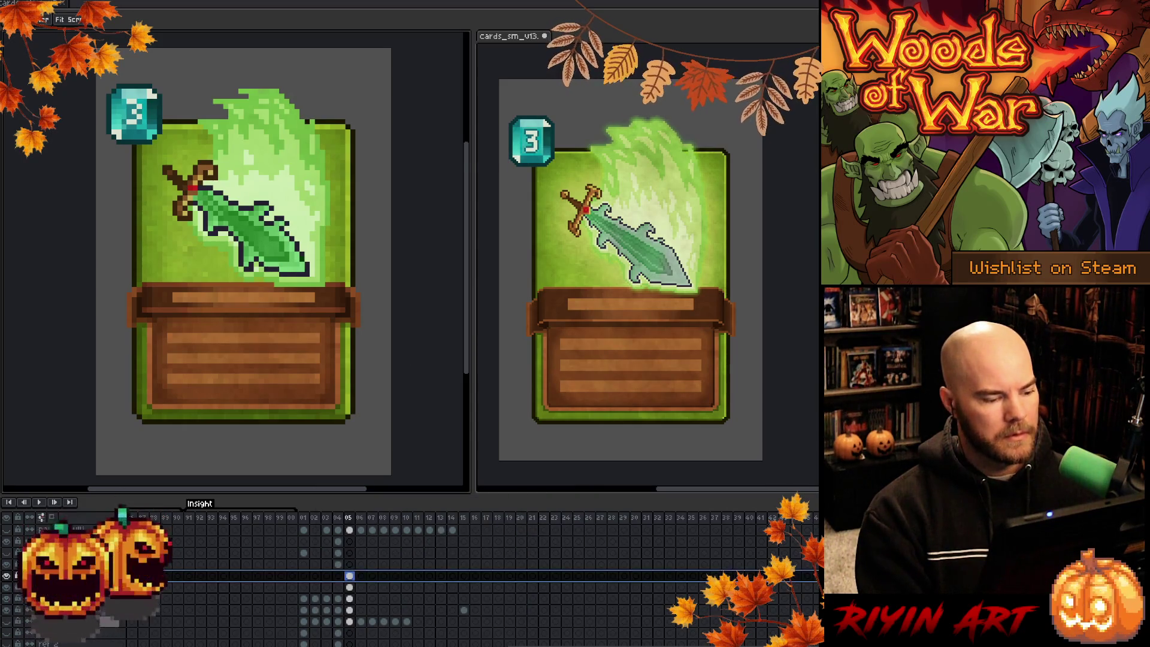
mouse_move(495, 127)
left_mouse_down()
mouse_move(546, 132)
mouse_move(524, 138)
left_mouse_up()
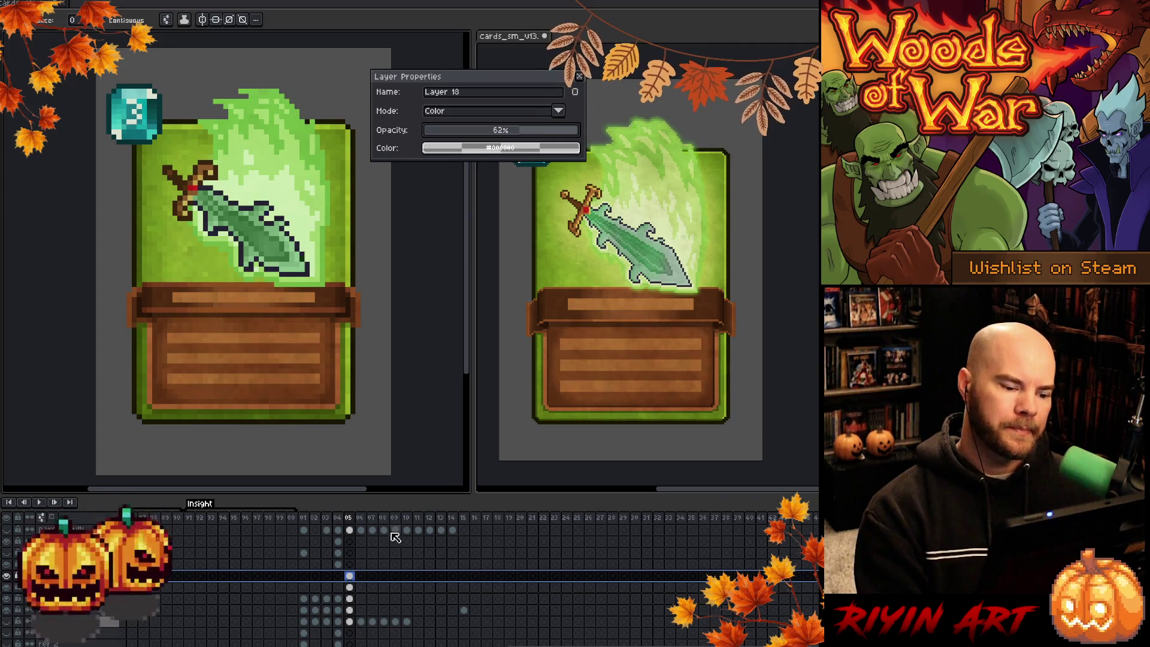
key("ctrl+shift+u")
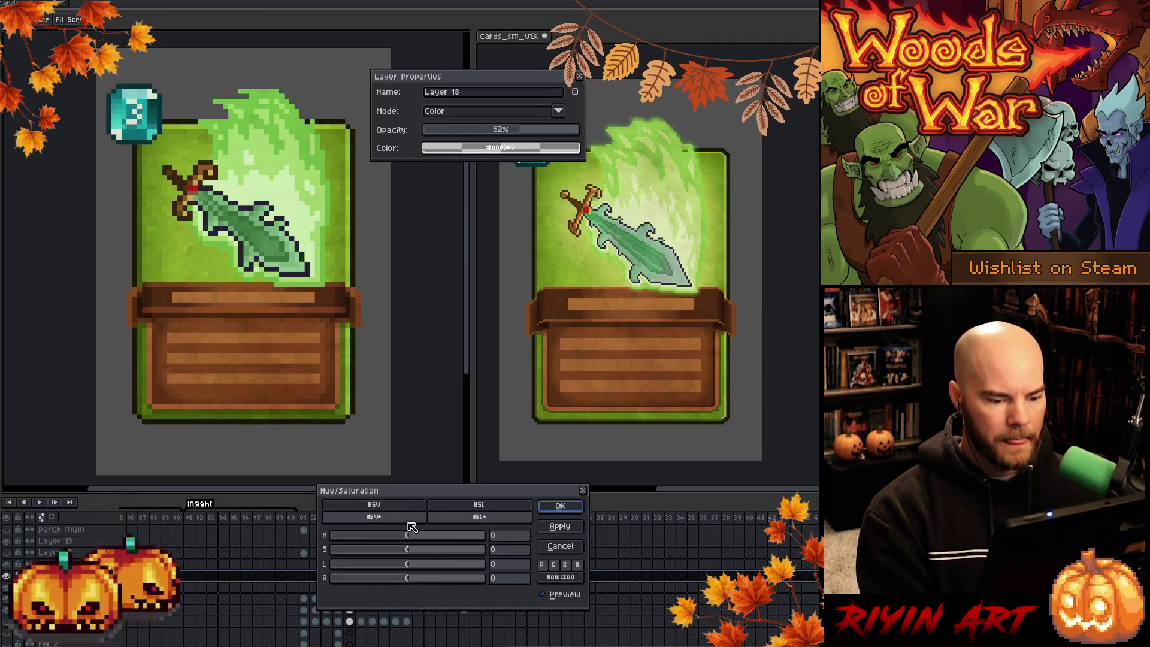
left_click_drag(415, 537, 419, 538)
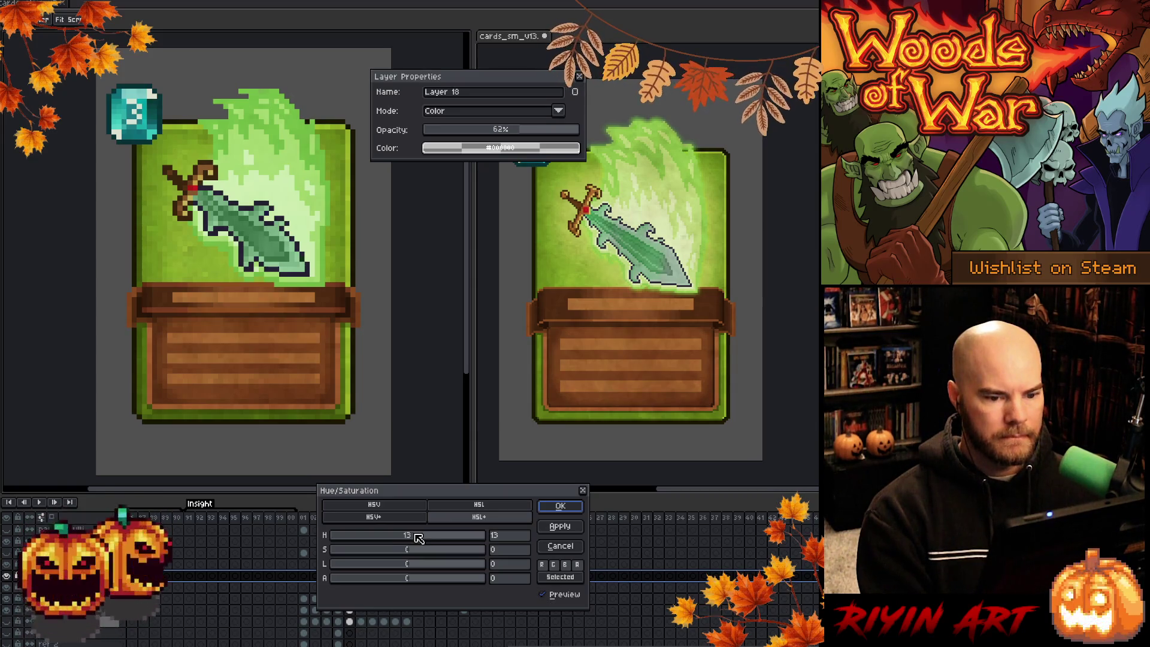
left_click(560, 506)
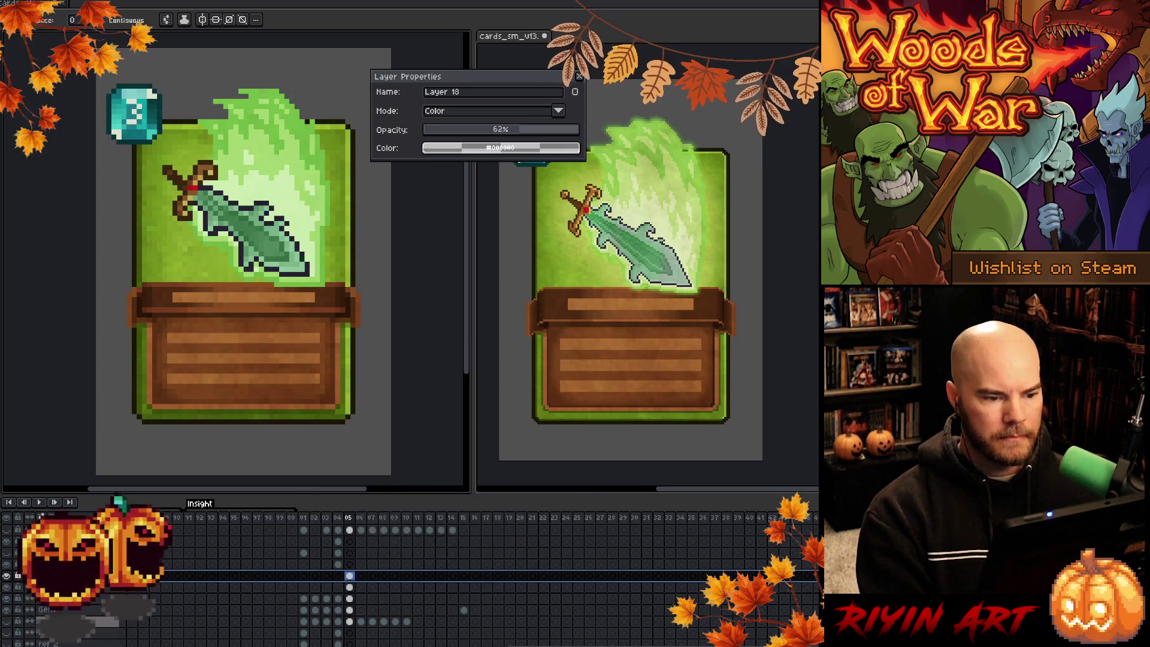
Toggle layer visibility on frame 05 to compare the sword with and without the bottom layer
scroll(213, 272, "down", 3)
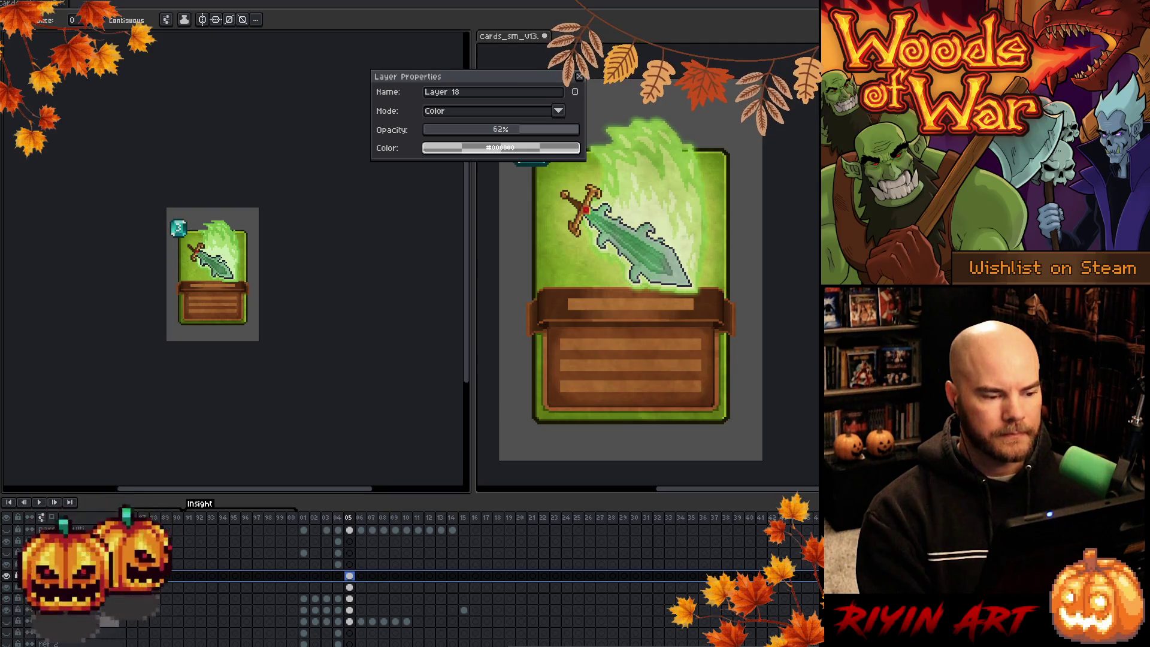
scroll(218, 221, "up", 3)
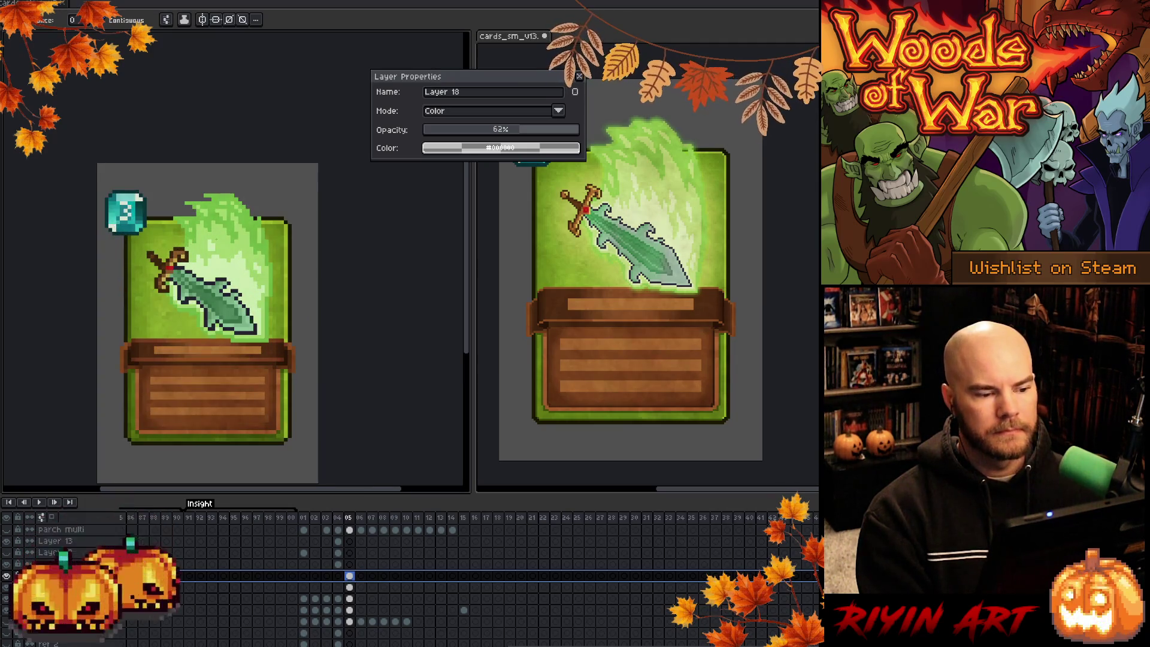
scroll(216, 240, "down", 3)
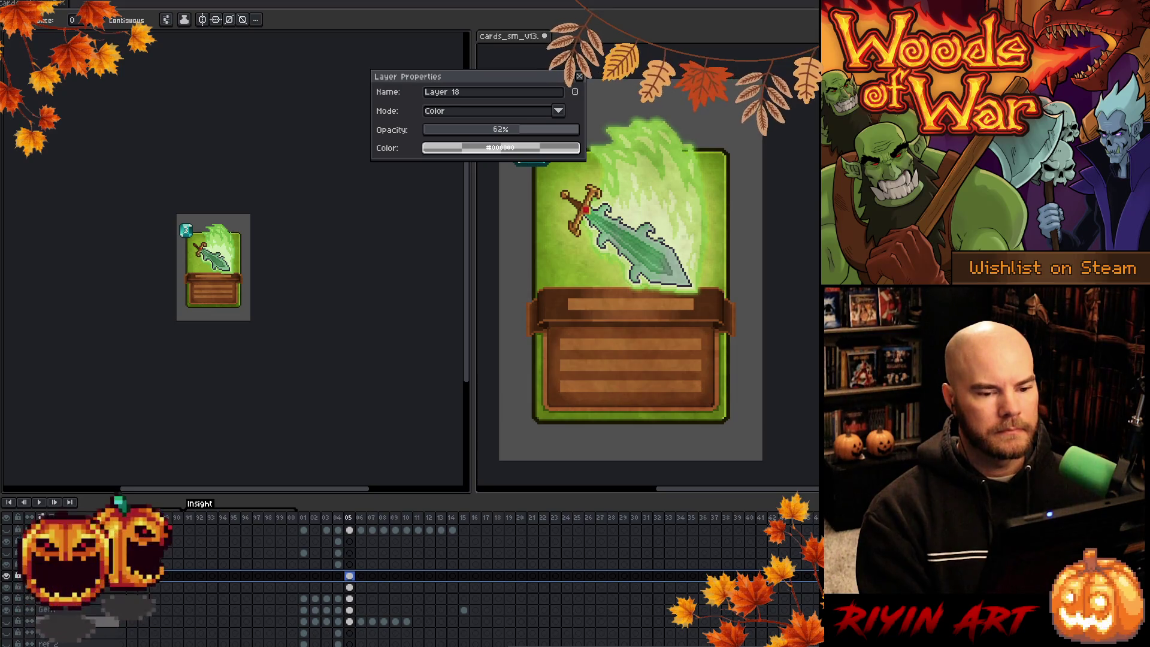
scroll(186, 241, "up", 2)
scroll(276, 627, "up", 3)
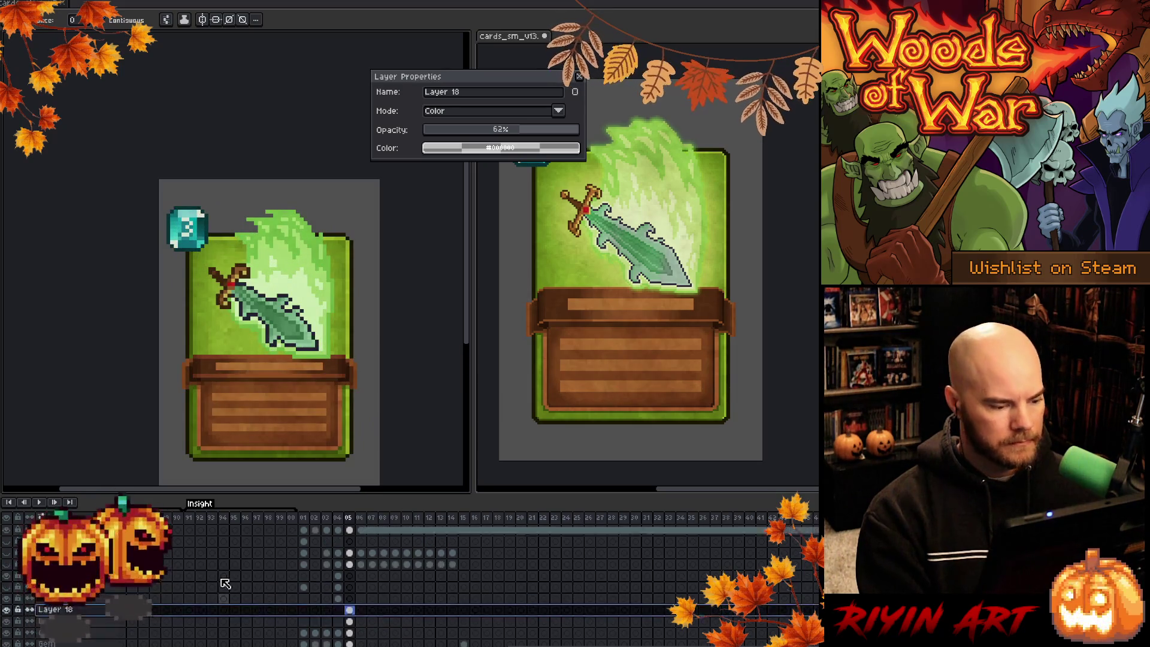
left_click(7, 577)
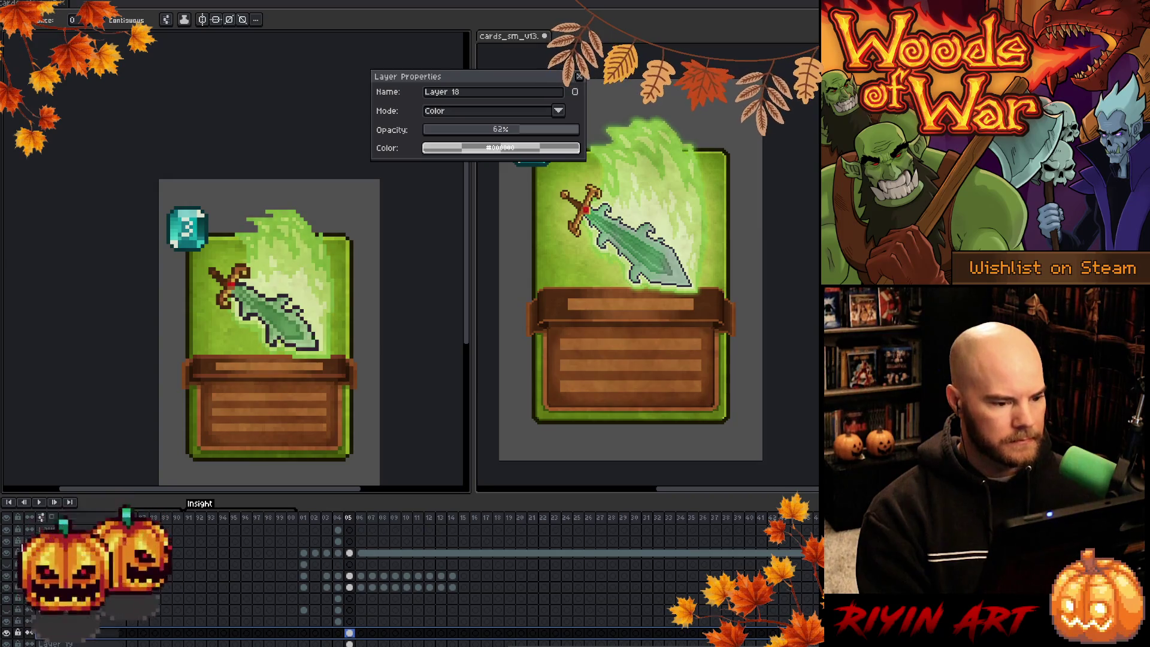
scroll(331, 364, "down", 2)
scroll(329, 362, "up", 2)
left_click(350, 634)
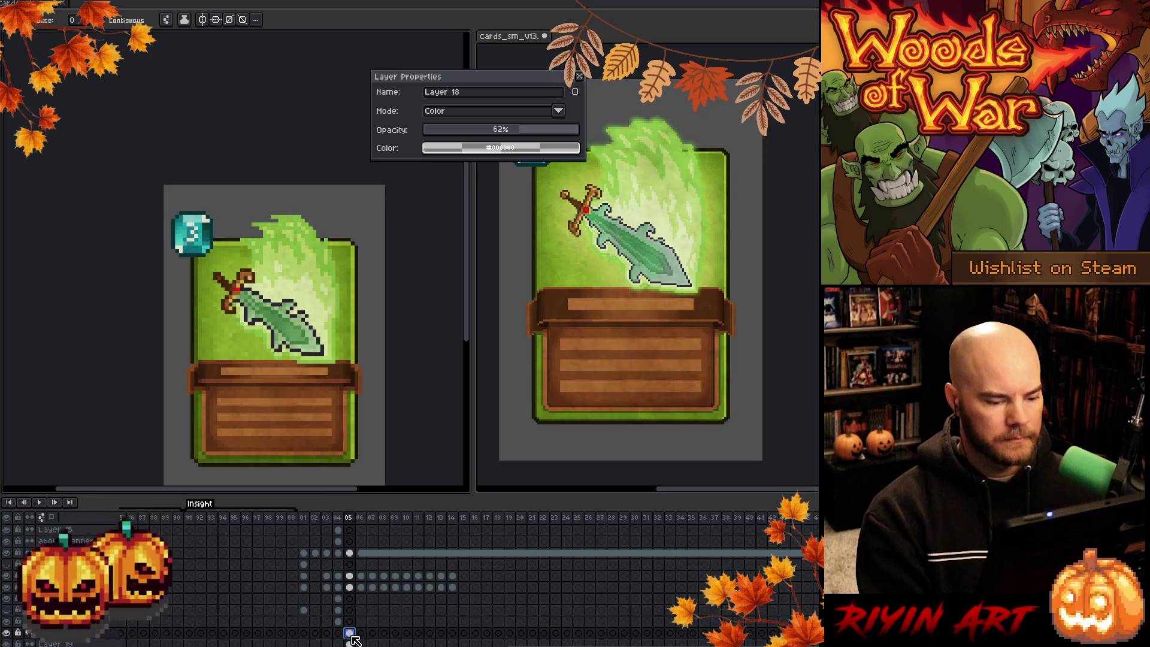
left_click(8, 634)
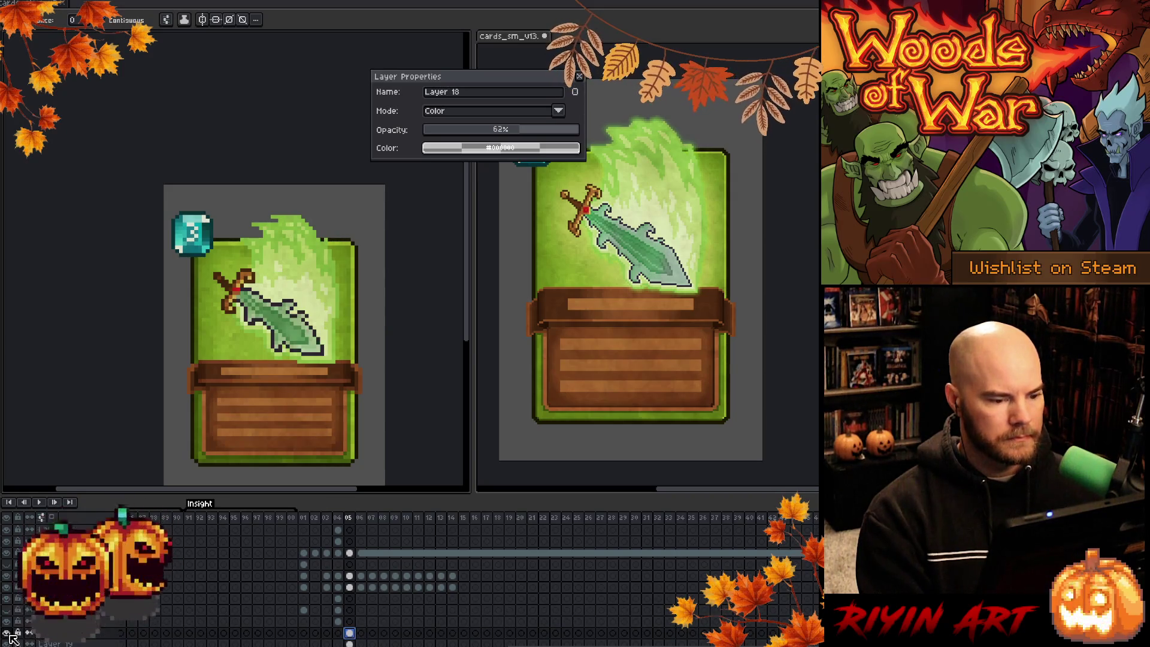
Apply a hue shift of 23 to the sword, then set Layer 18 to 69% opacity
key("ctrl+u")
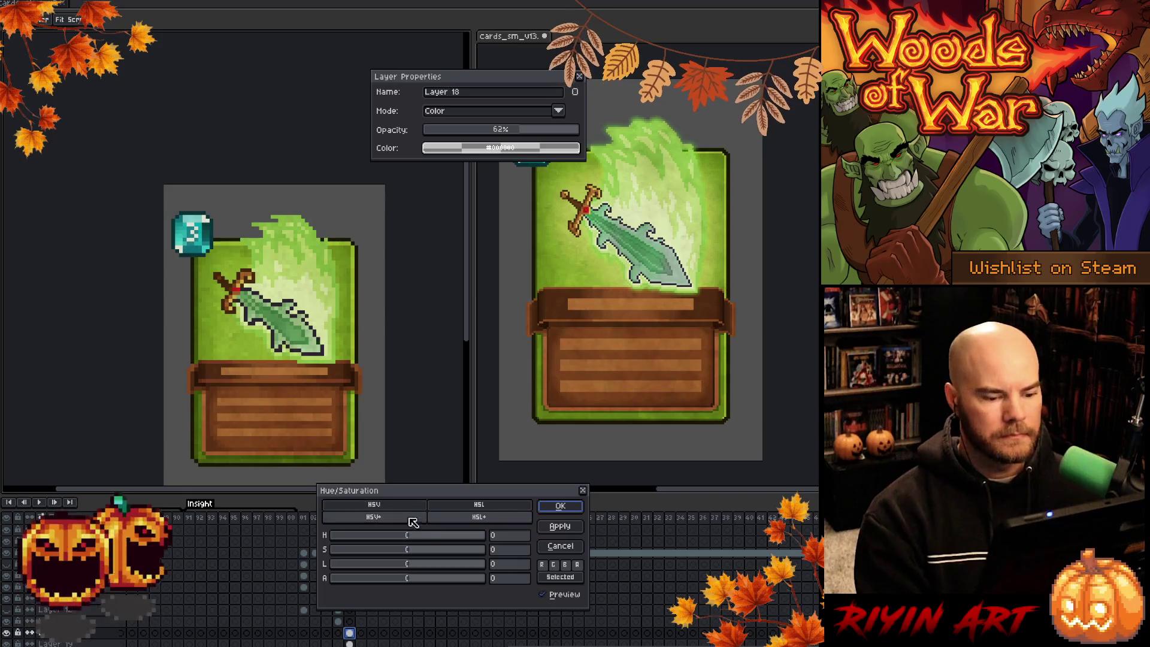
left_click_drag(419, 540, 423, 540)
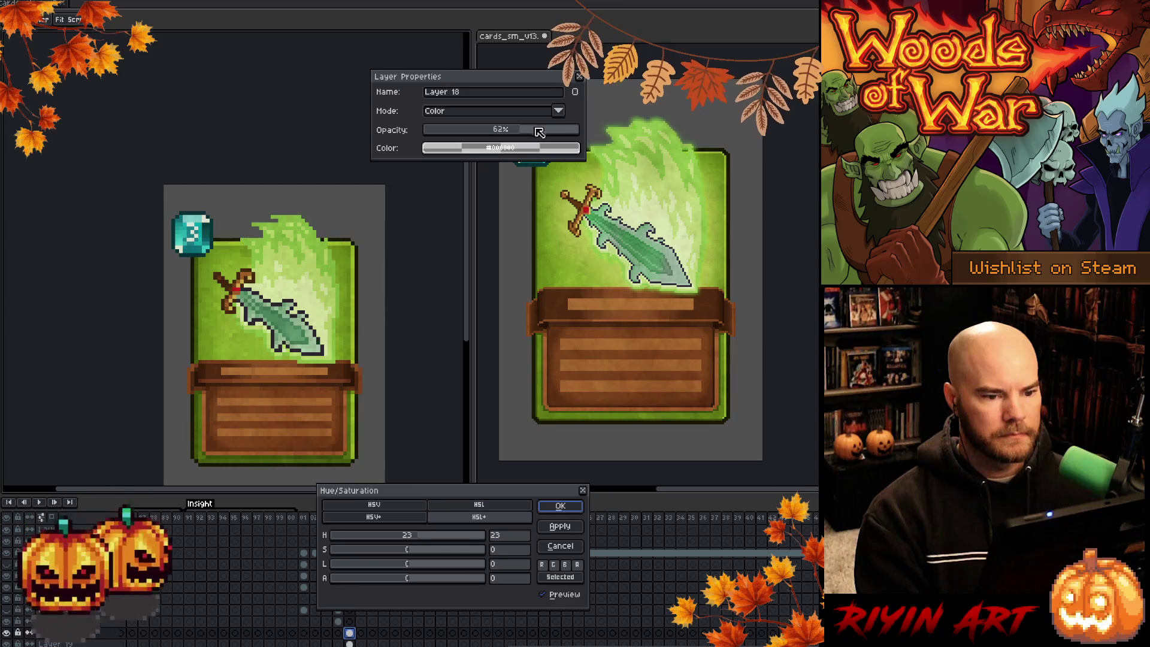
left_click(574, 511)
left_click(534, 131)
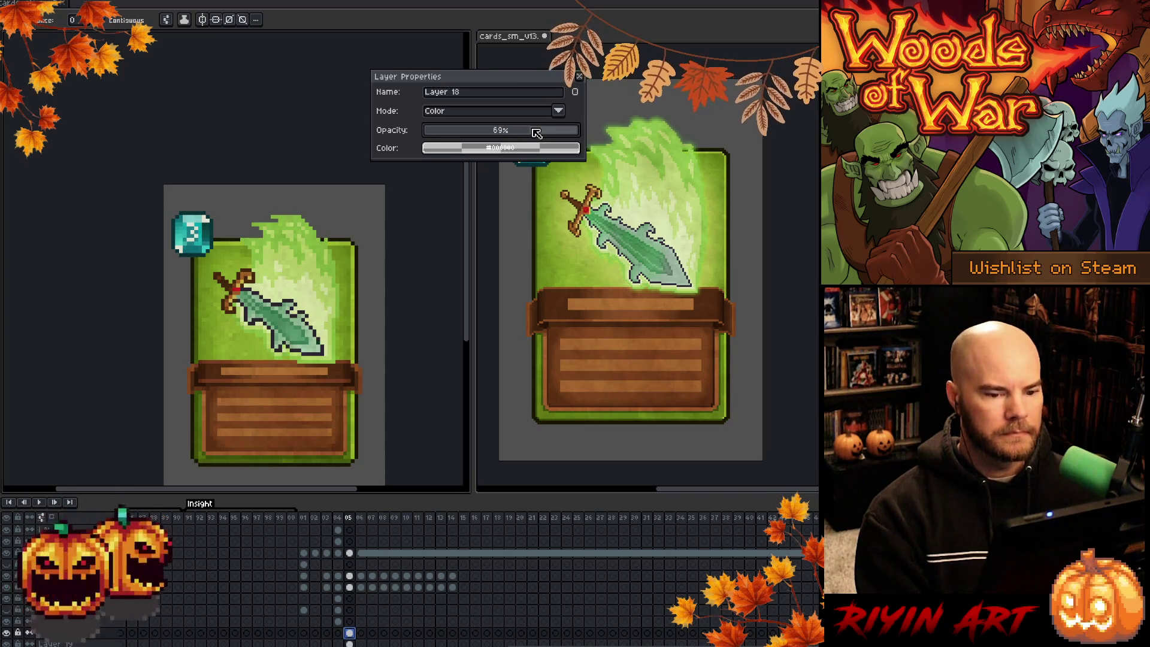
scroll(333, 345, "down", 2)
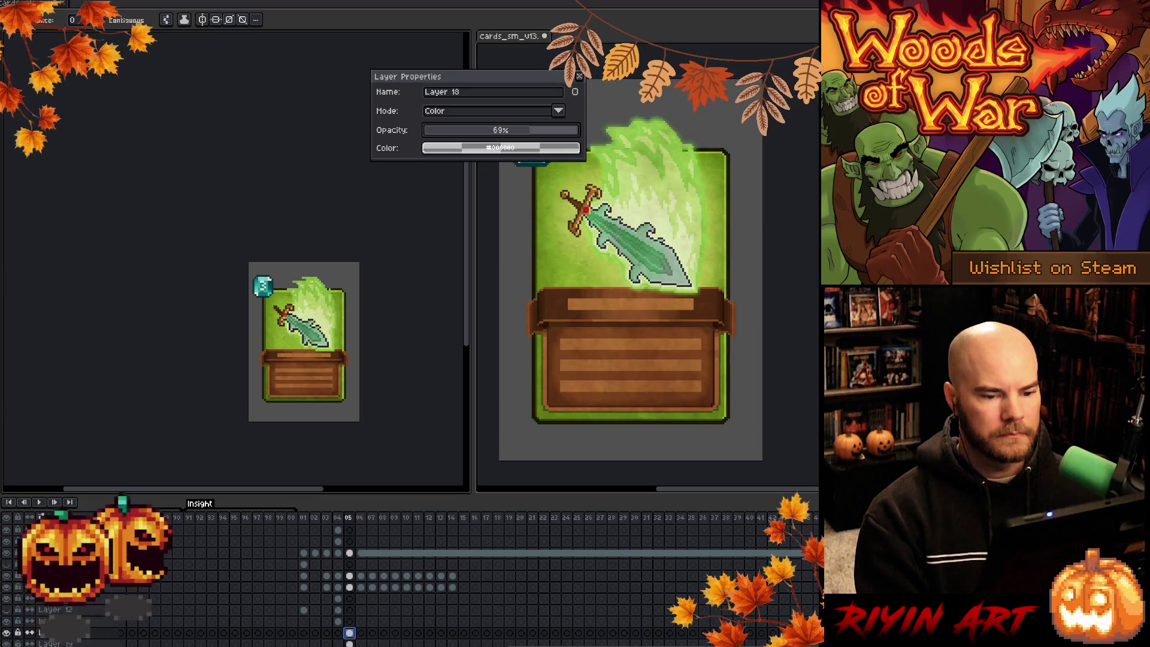
left_click(579, 77)
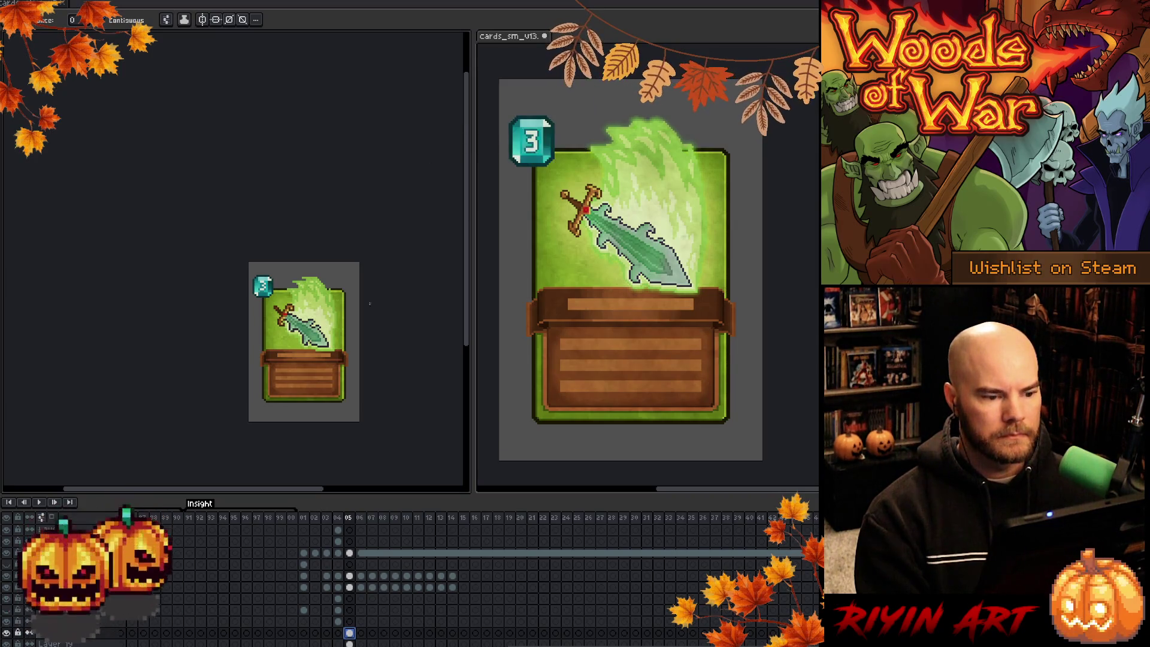
scroll(317, 363, "up", 1)
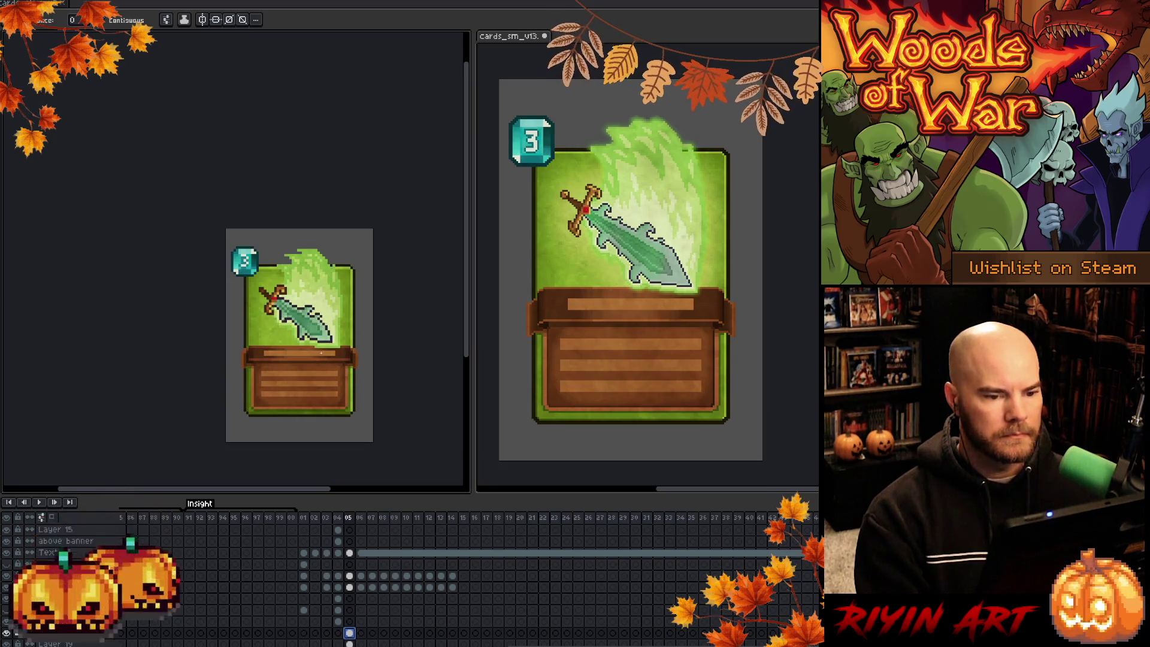
scroll(322, 353, "up", 1)
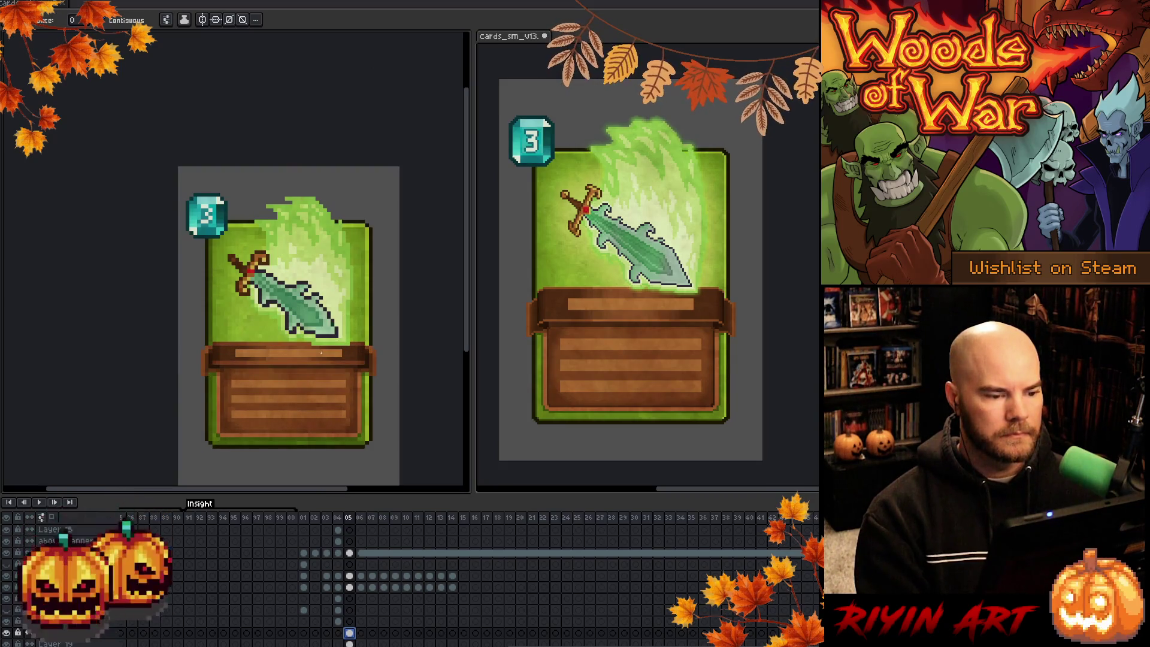
scroll(351, 617, "down", 2)
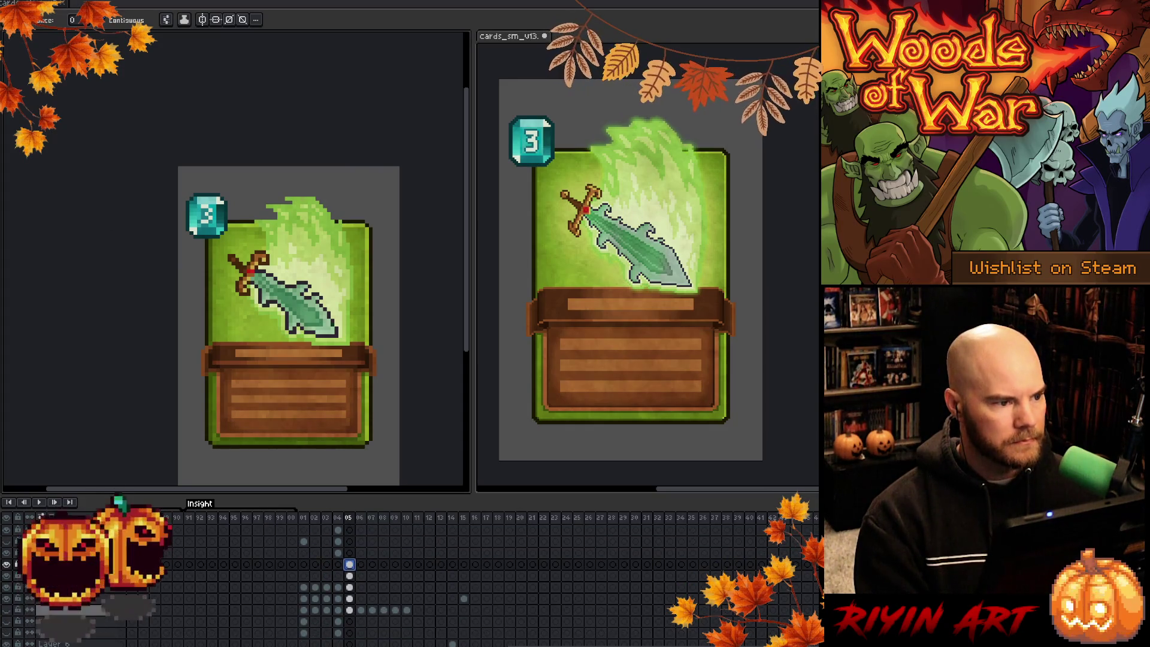
Inspect the sword-and-glow frames 71–77, then switch to the full sword card document
left_click(203, 504)
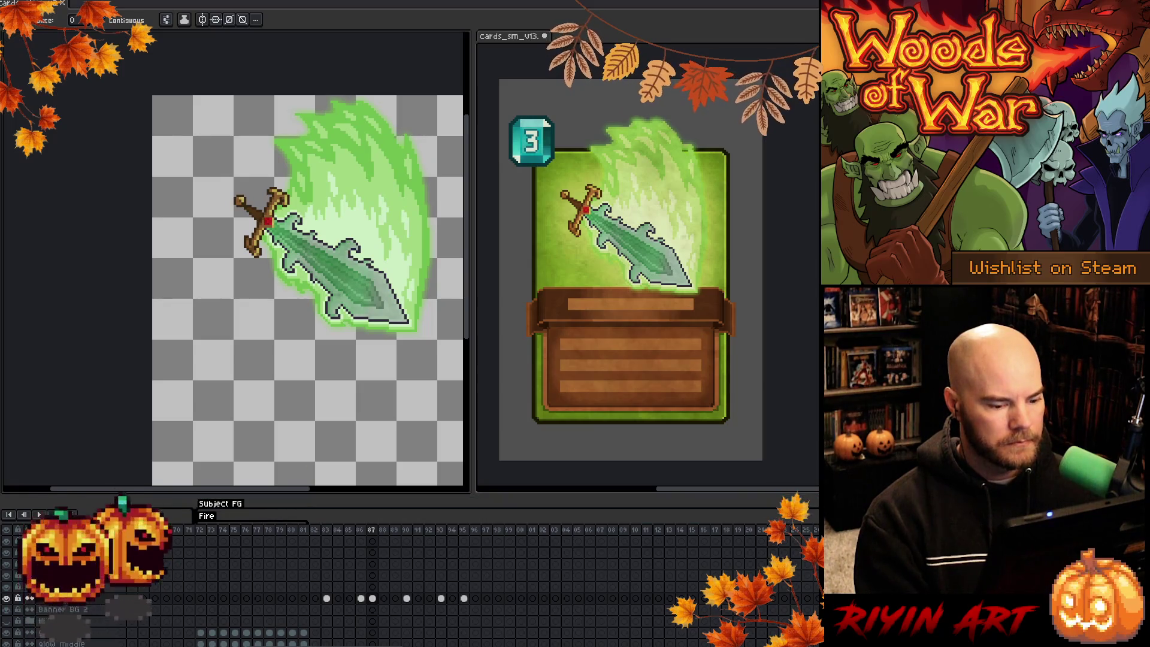
mouse_move(327, 643)
left_mouse_down()
mouse_move(557, 644)
mouse_move(462, 644)
left_mouse_up()
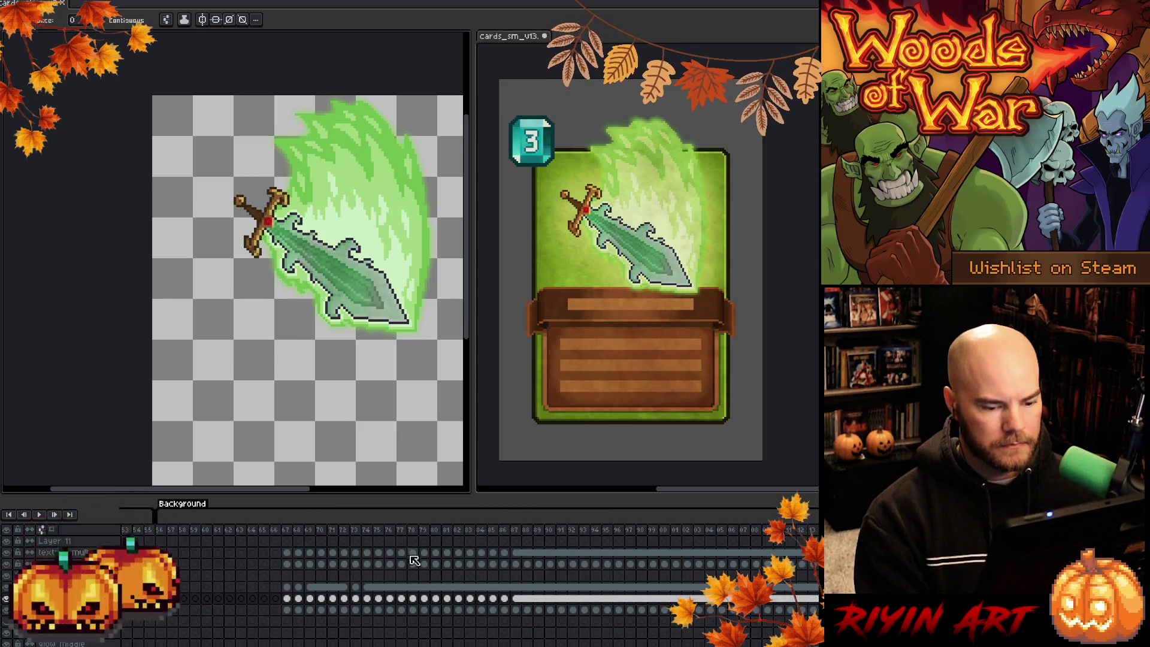
left_click(356, 531)
mouse_move(356, 535)
left_mouse_down()
mouse_move(401, 535)
mouse_move(305, 540)
mouse_move(337, 537)
left_mouse_up()
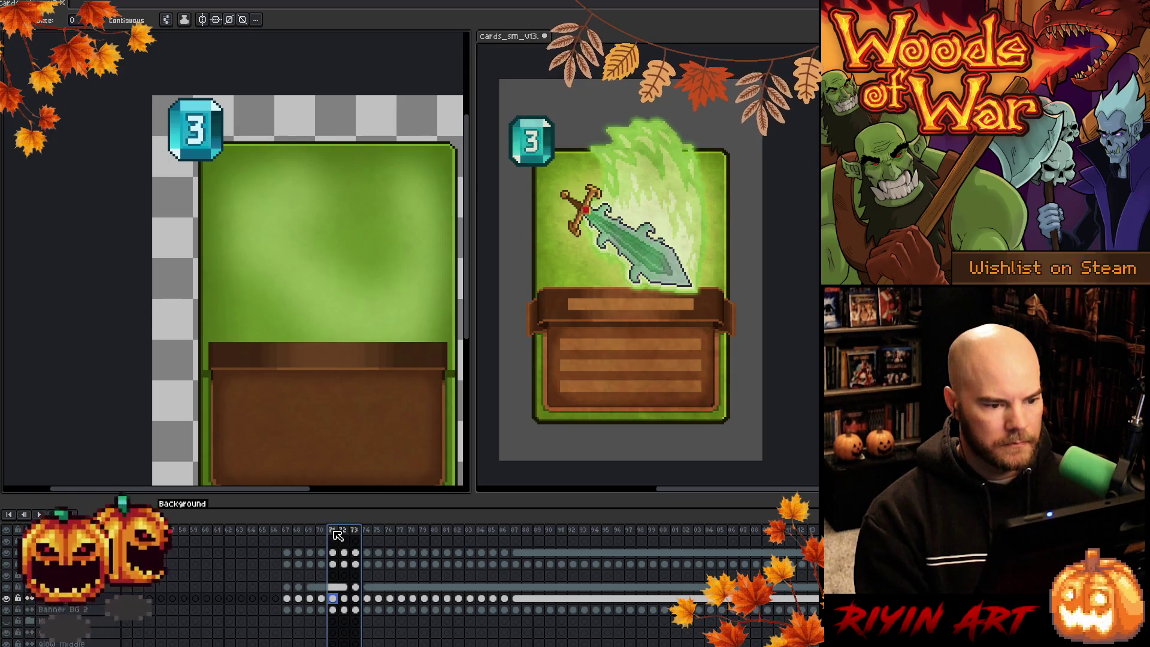
left_click(334, 532)
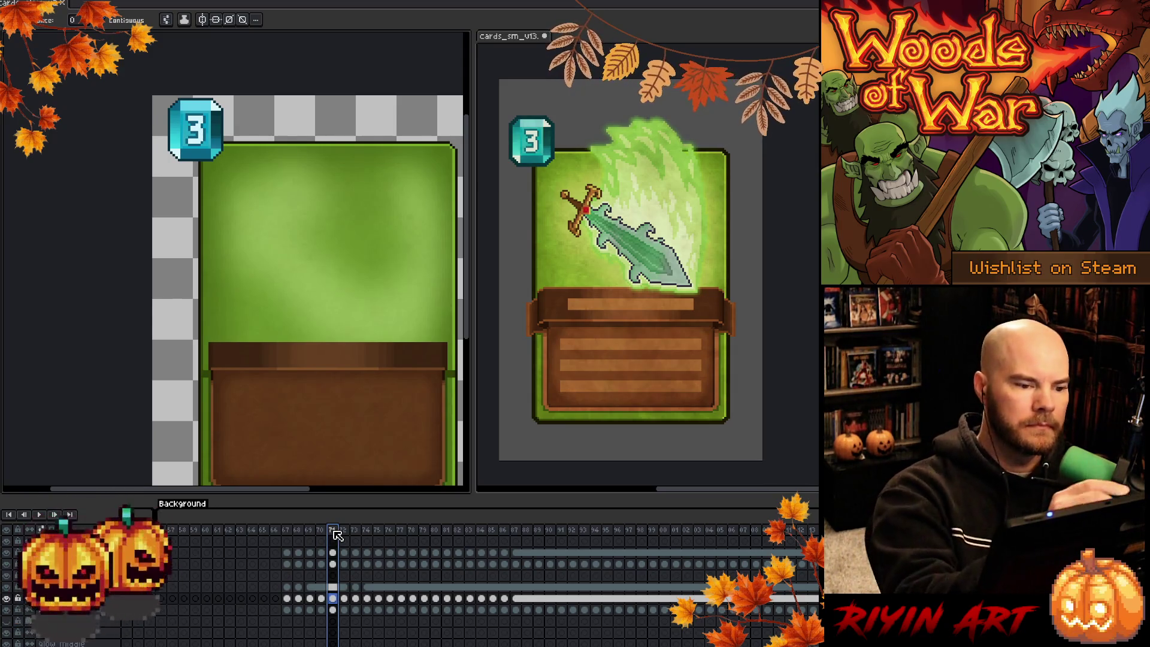
key("i")
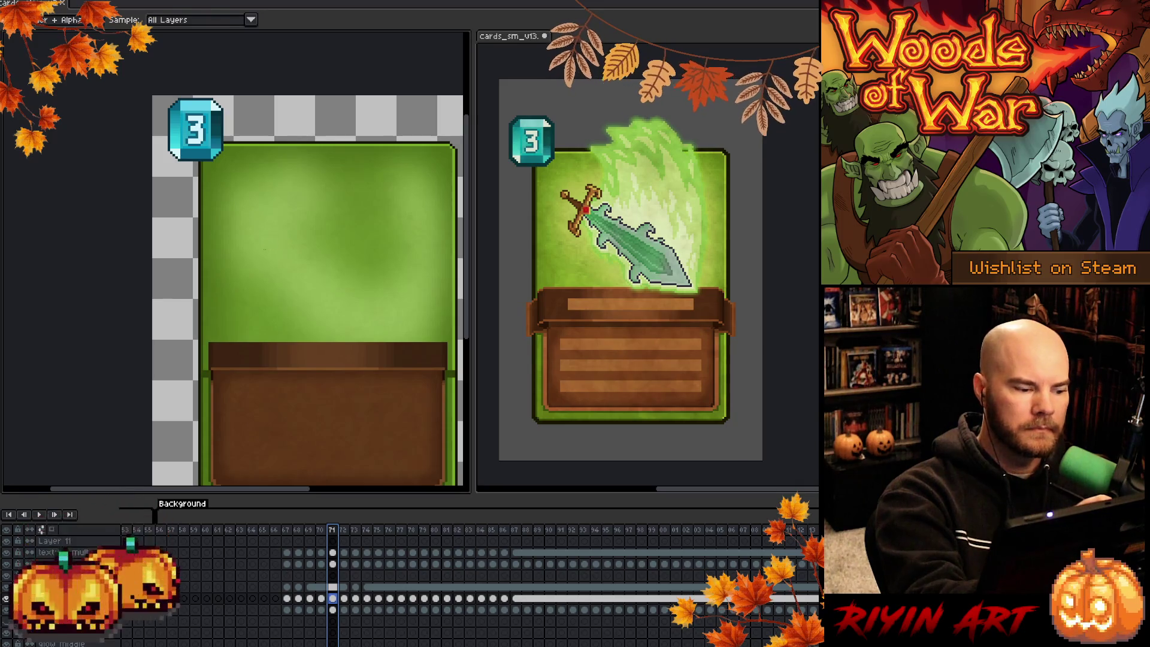
key("g")
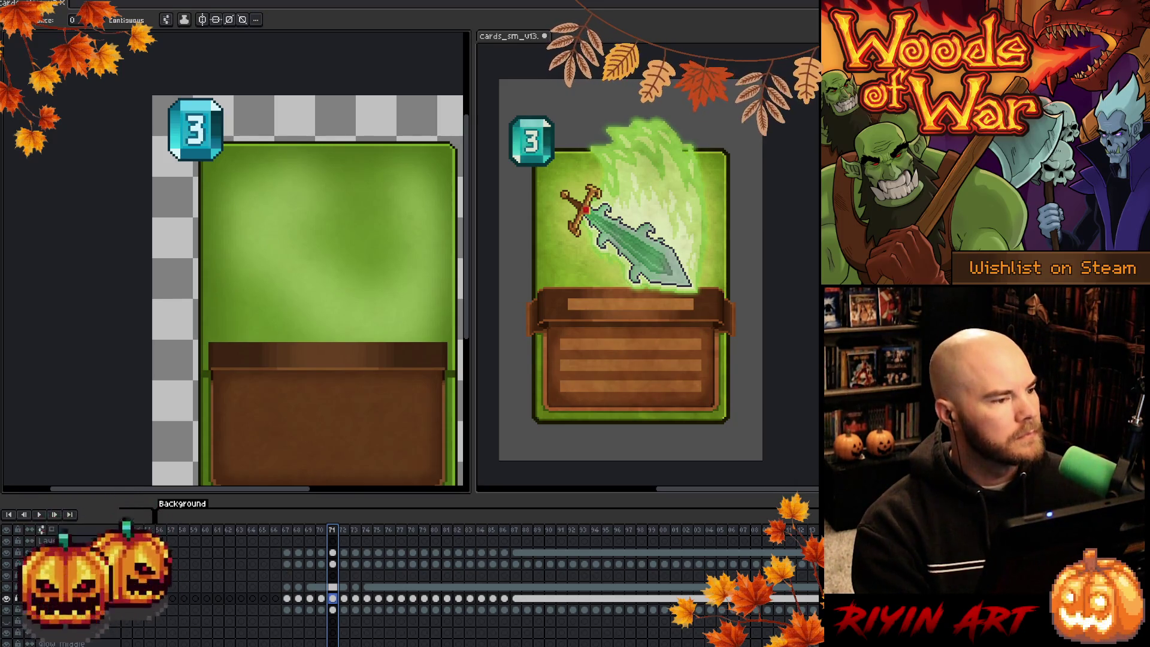
key("ctrl+Tab")
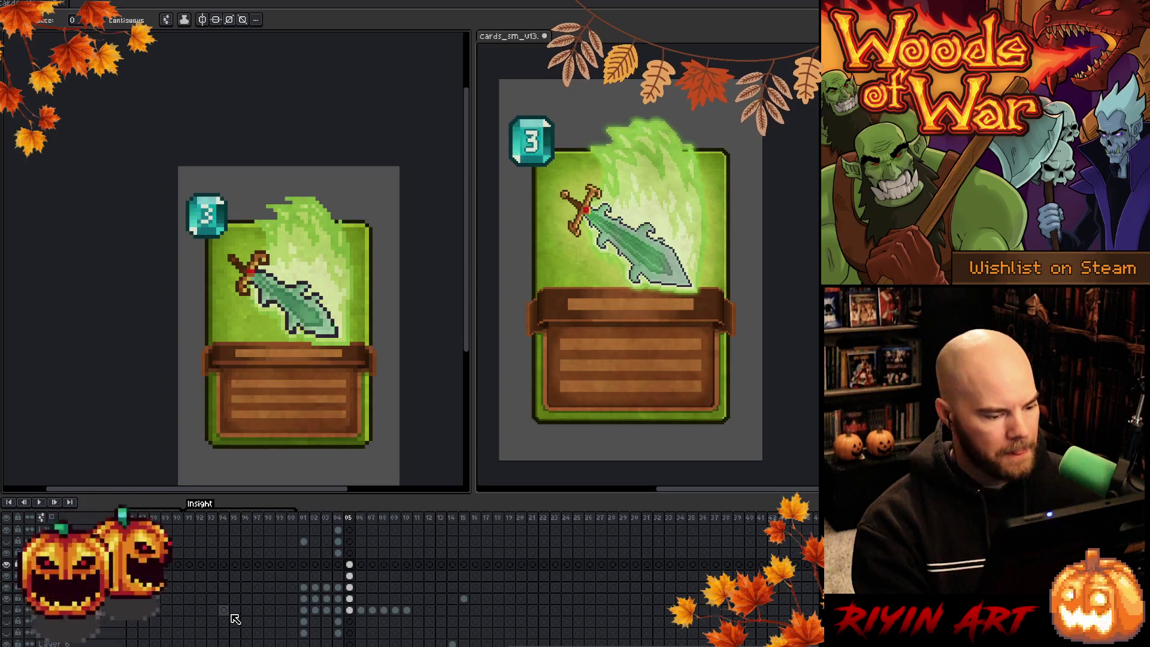
Insert a new layer in the sword card at the selected layer row
scroll(77, 610, "down", 2)
scroll(96, 629, "down", 1)
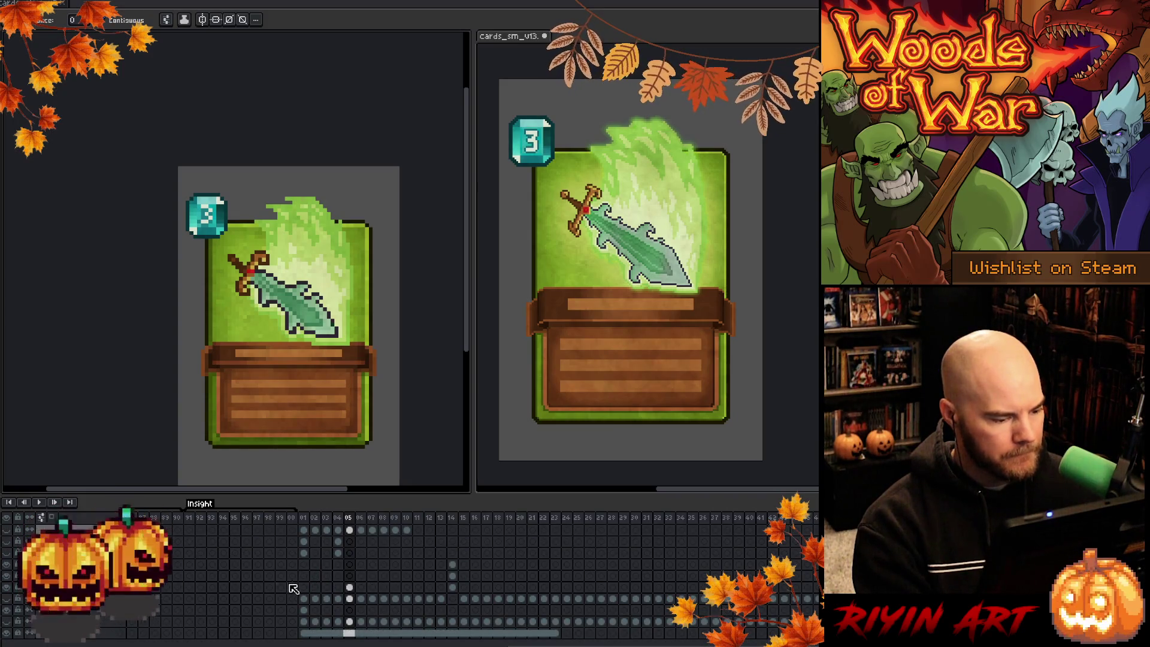
left_click(349, 588)
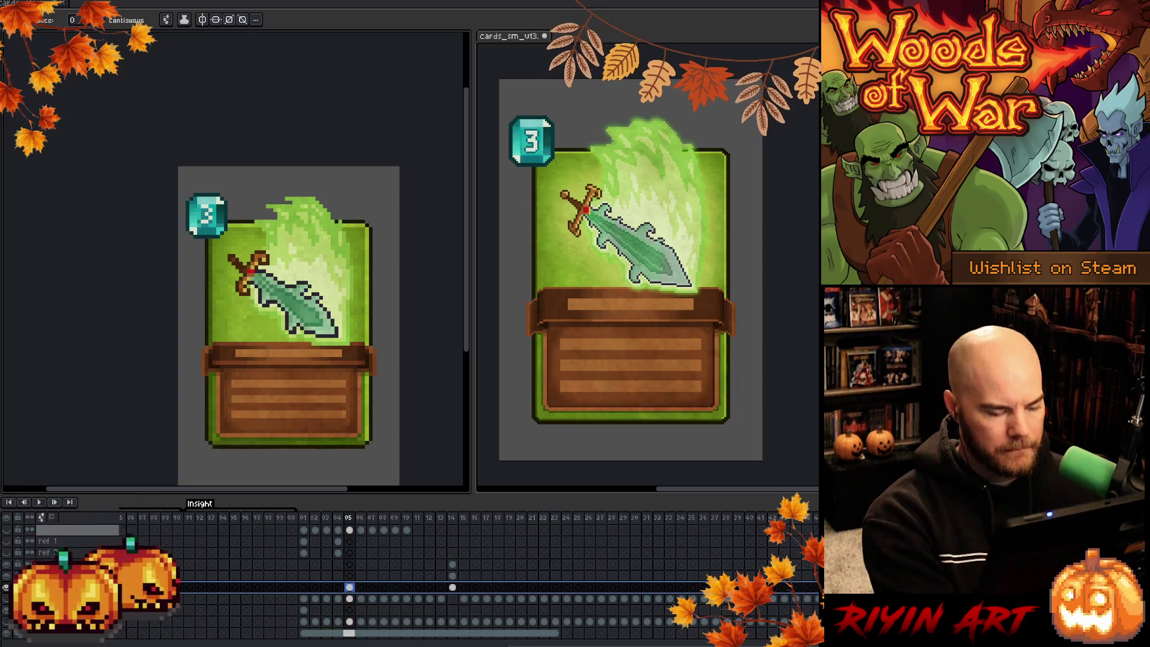
key("shift+n")
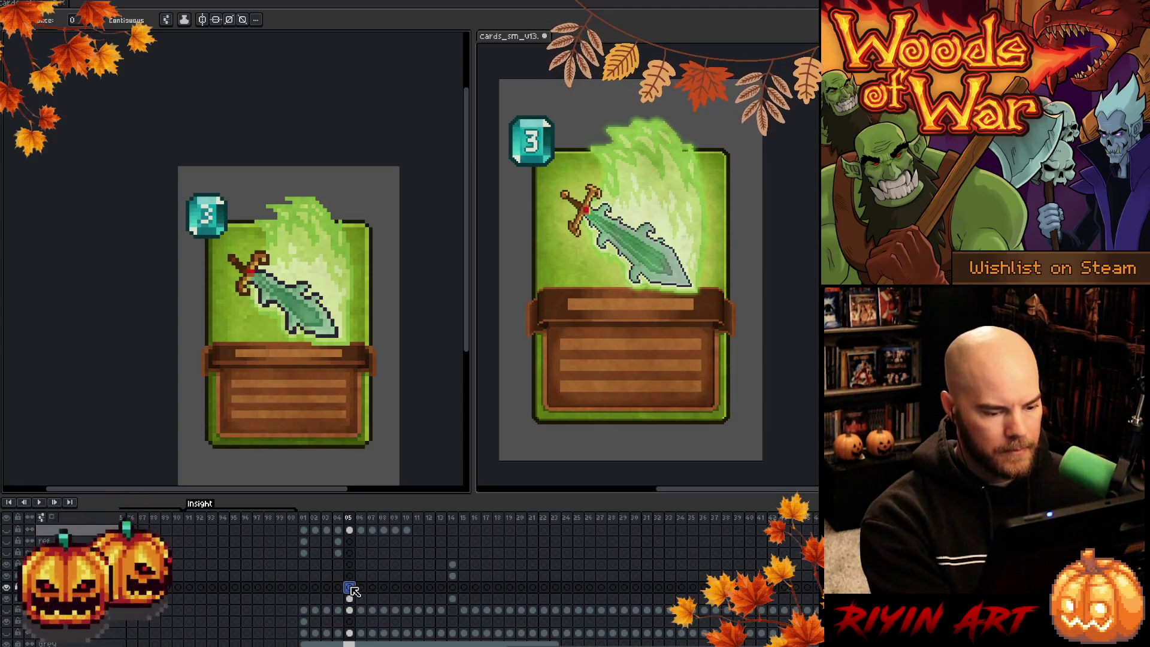
key("b")
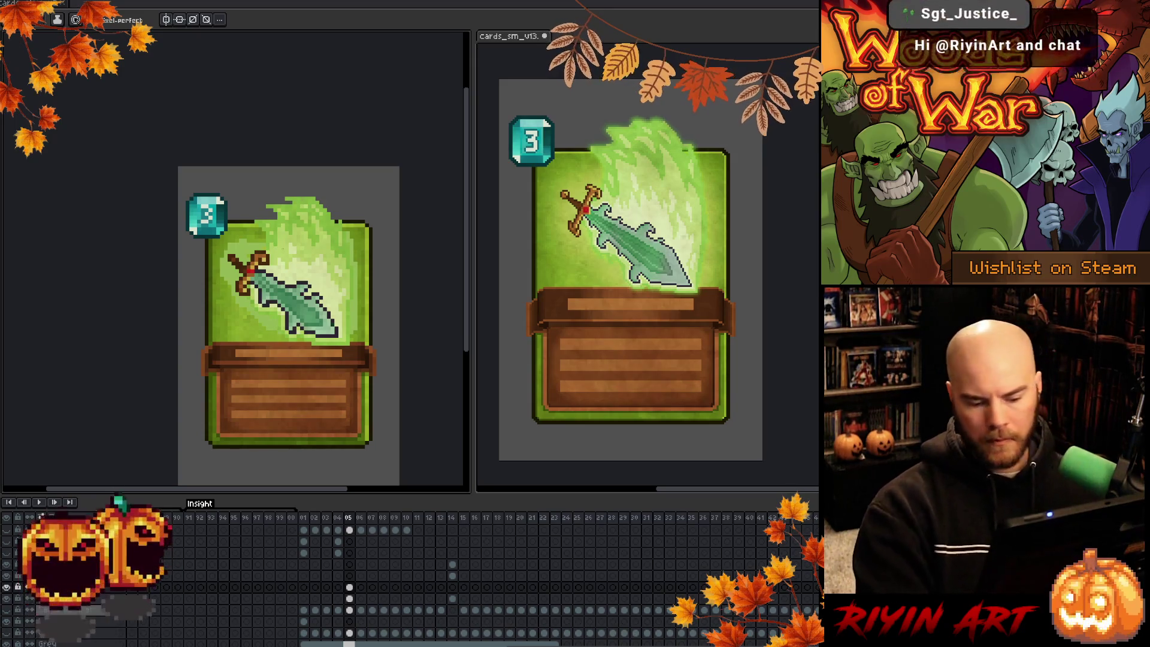
Apply a 5x5 convolution blur and open the new Layer 20's properties
key("F9")
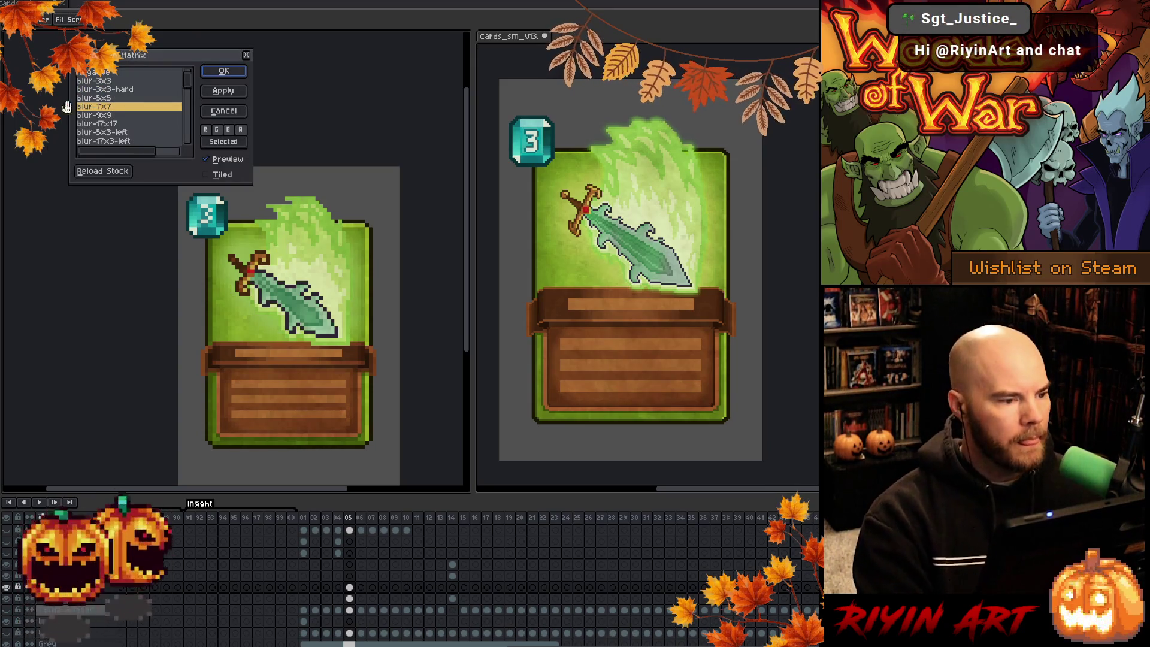
left_click(96, 81)
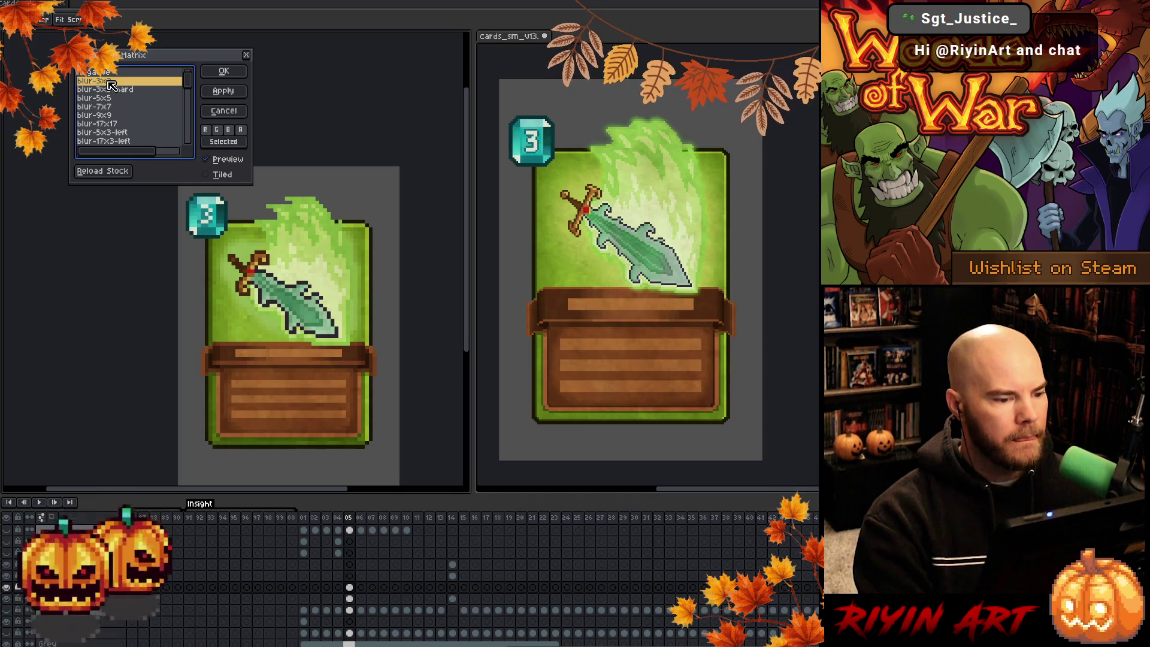
left_click(112, 98)
left_click(223, 72)
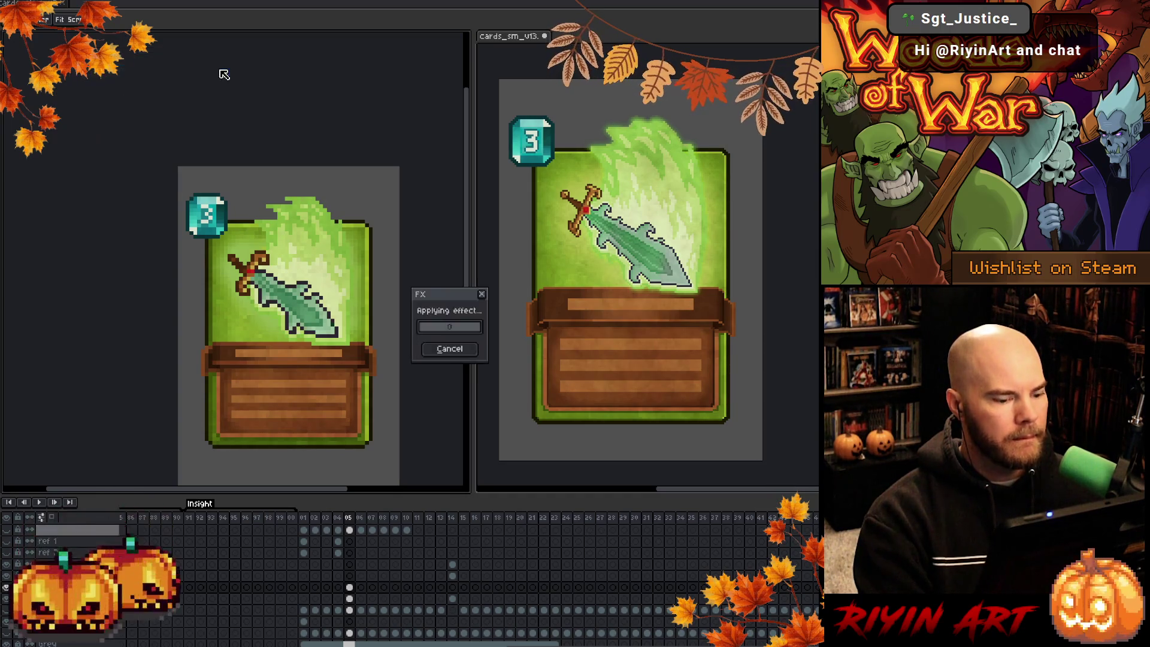
double_click(72, 587)
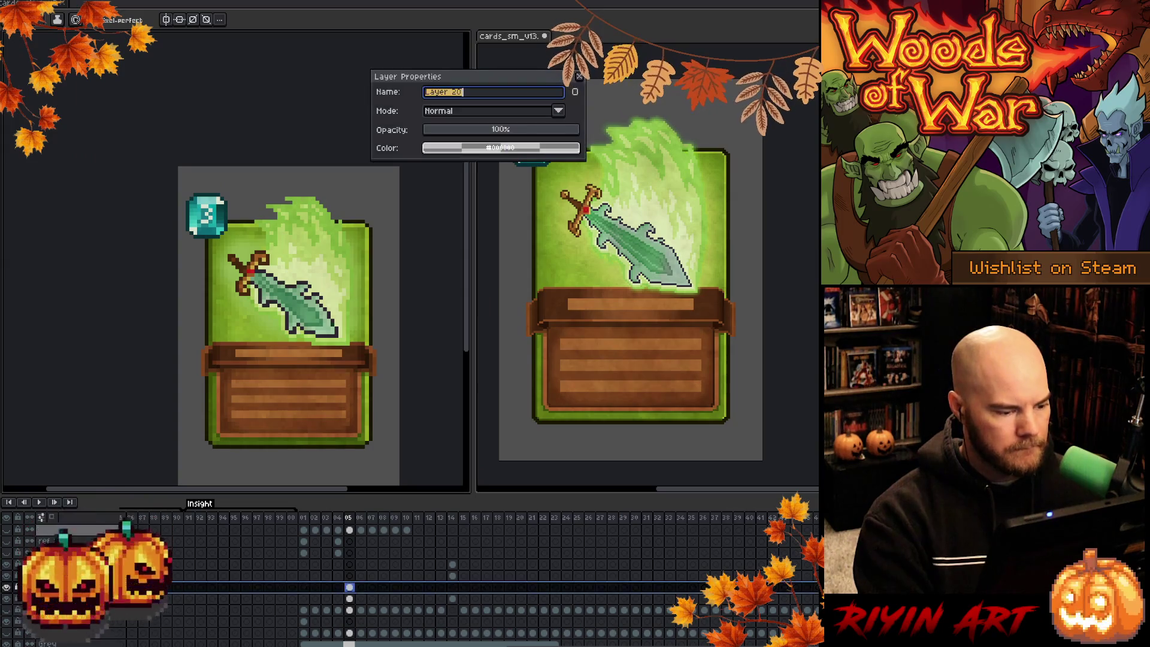
Try Overlay, then Addition blending on Layer 20 at about 33% opacity
left_click(468, 107)
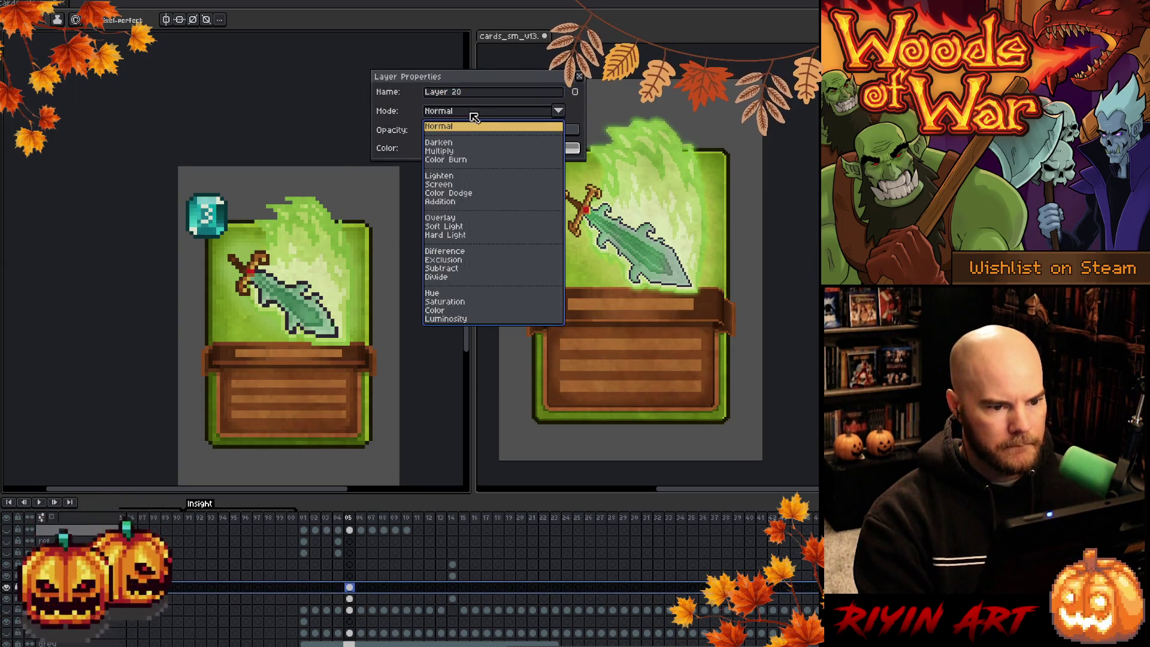
left_click(443, 217)
left_click(467, 113)
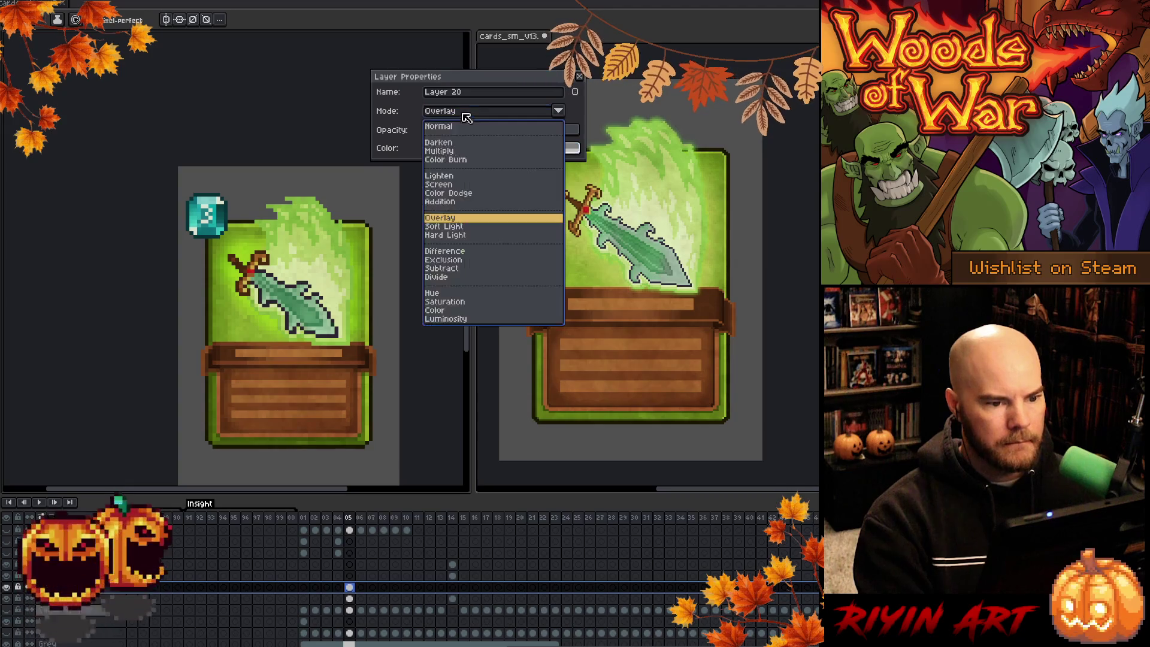
left_click(438, 201)
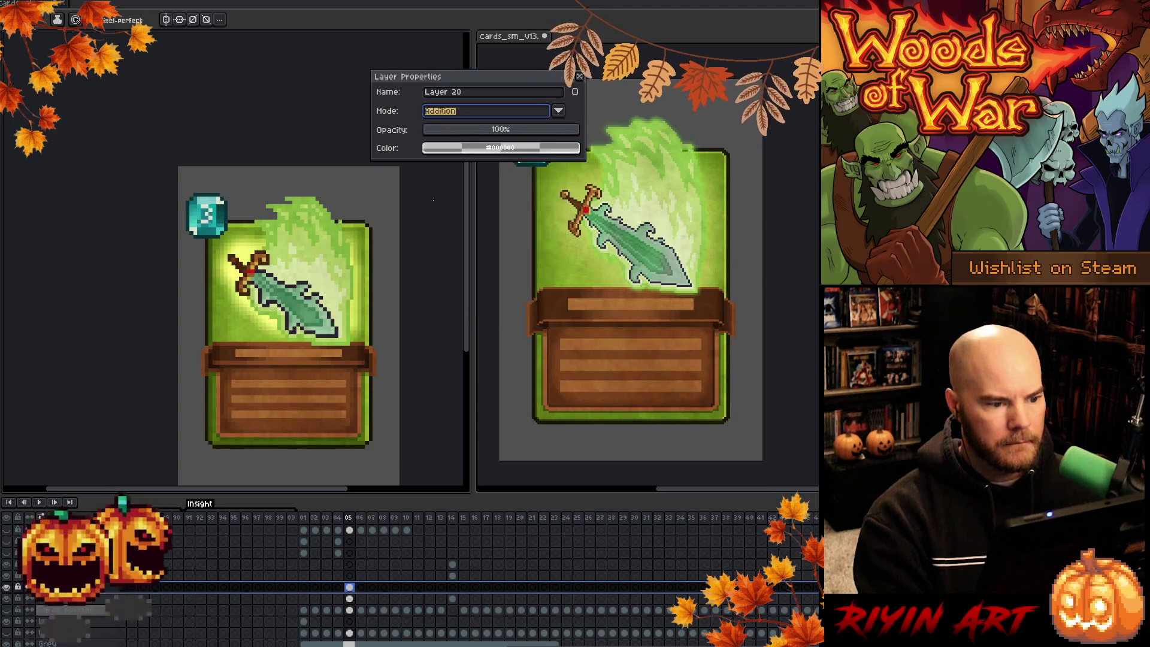
left_click(465, 132)
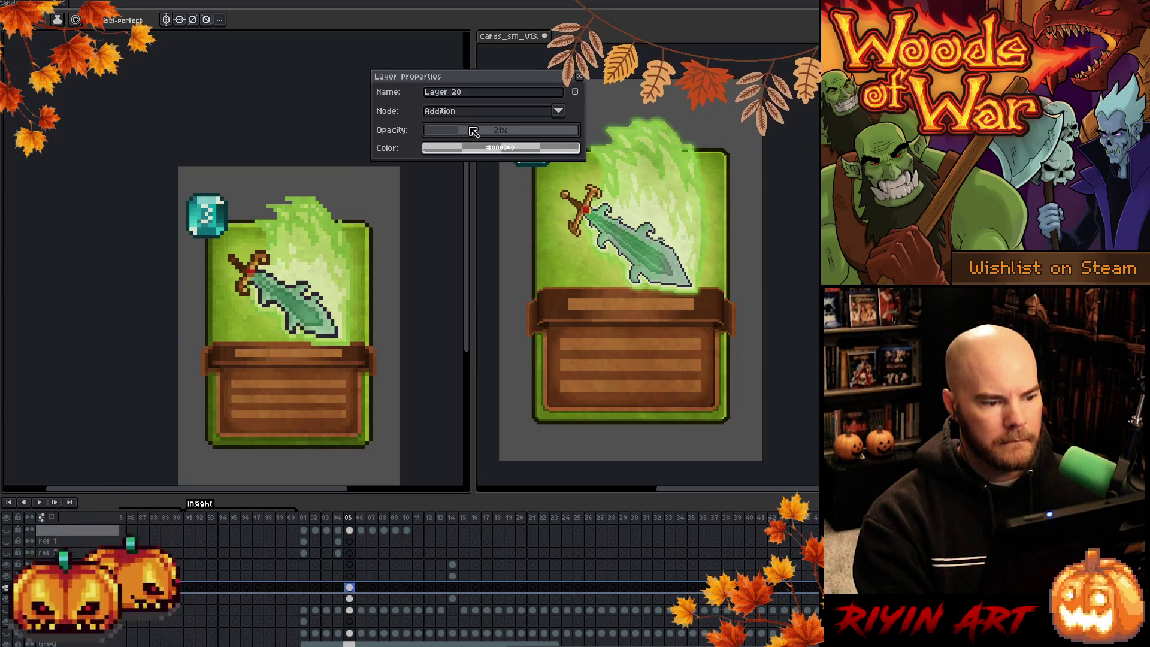
left_click_drag(471, 132, 476, 130)
Try Lighten, then Screen blending on Layer 20 at 65% opacity
left_click(476, 110)
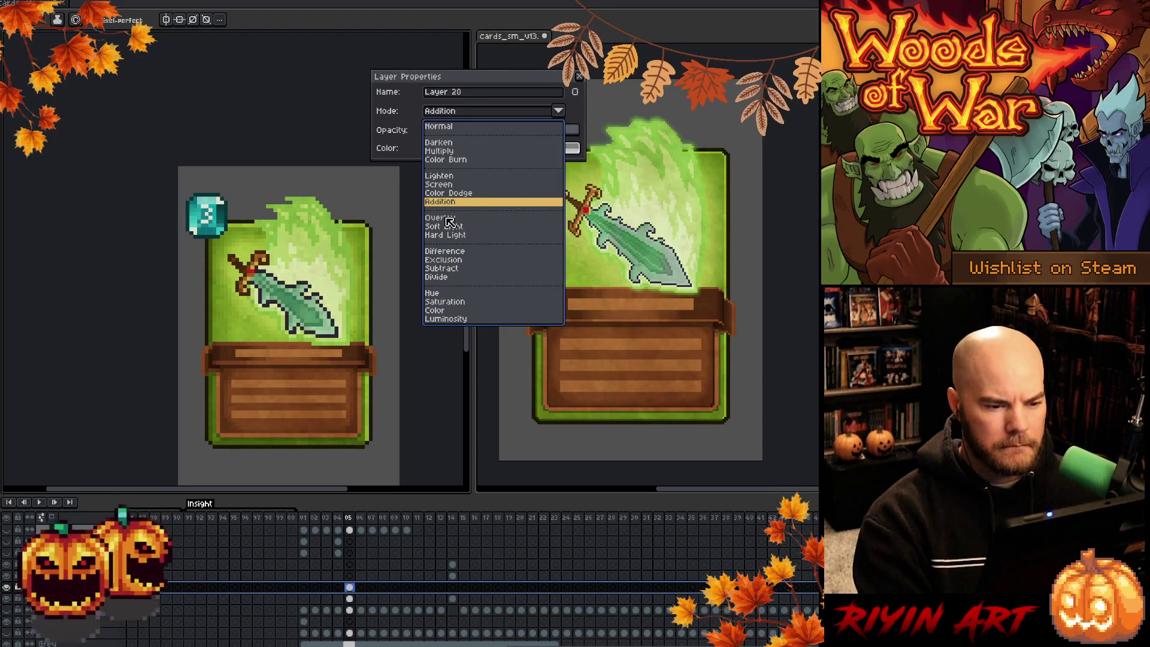
left_click(440, 176)
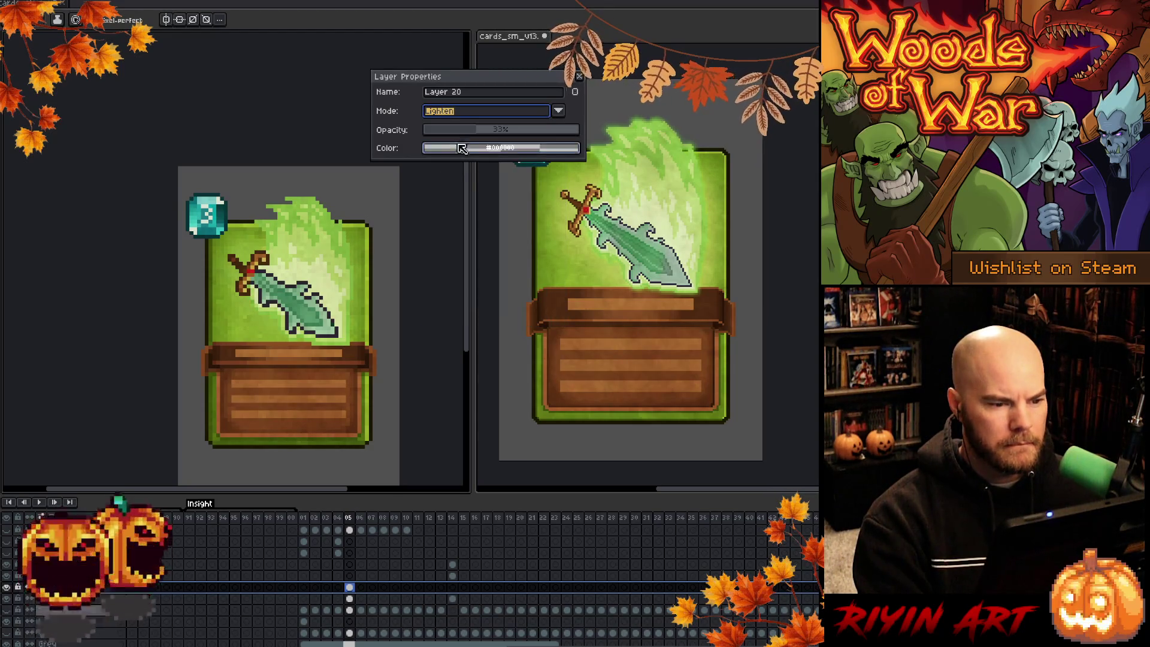
left_click(478, 115)
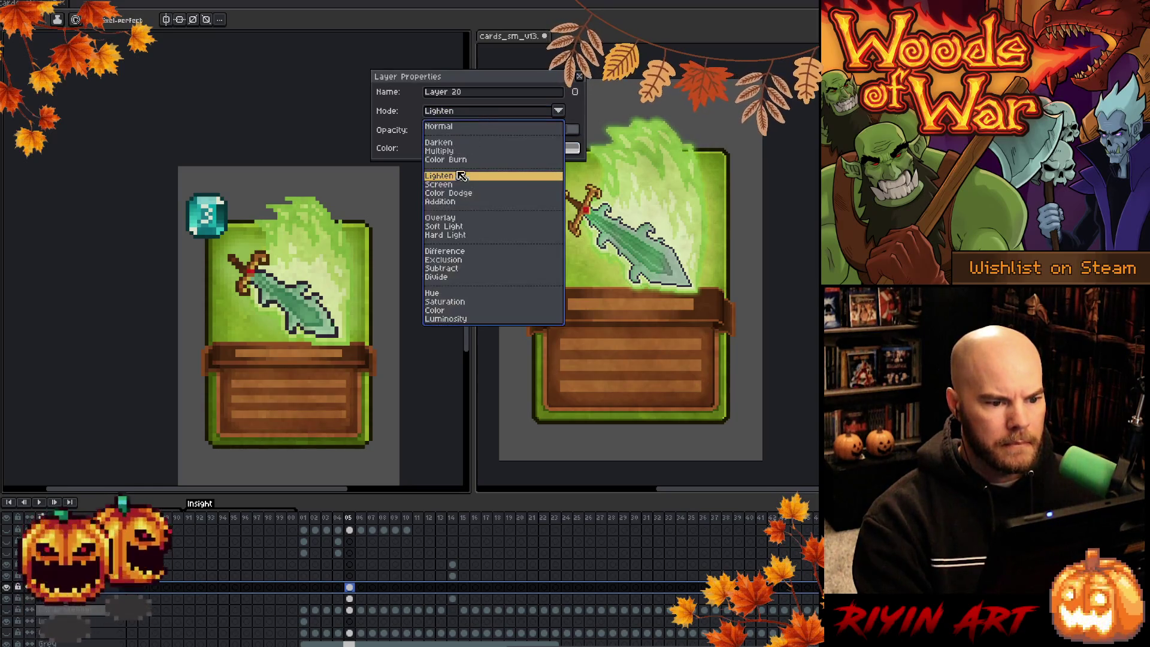
left_click(455, 185)
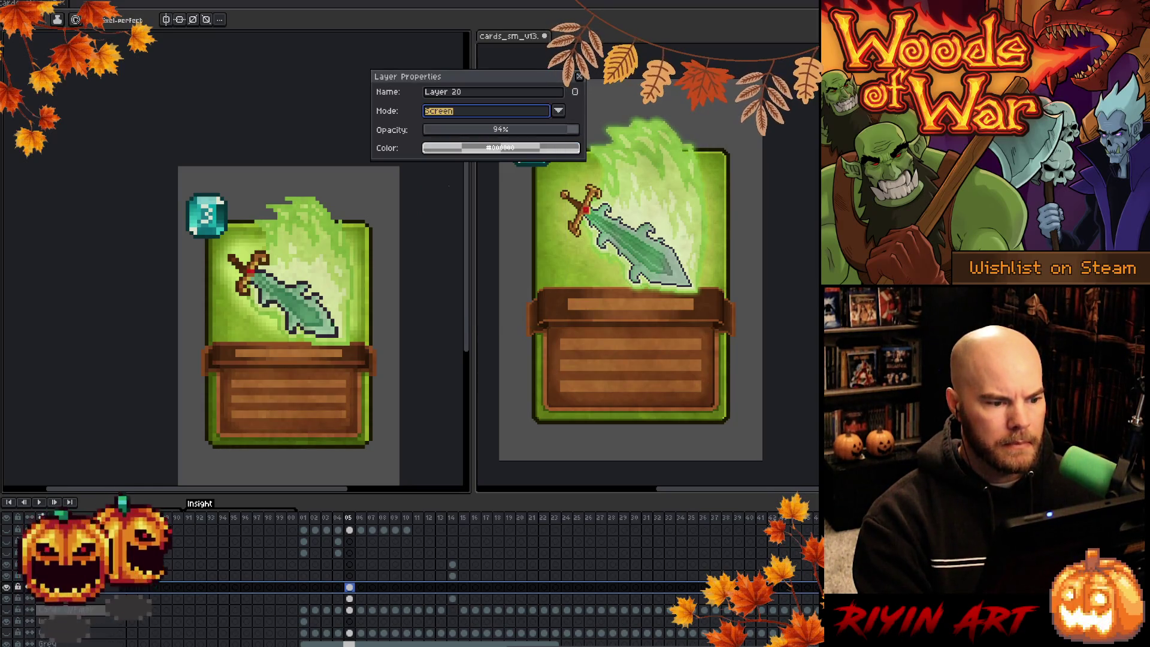
left_click(487, 130)
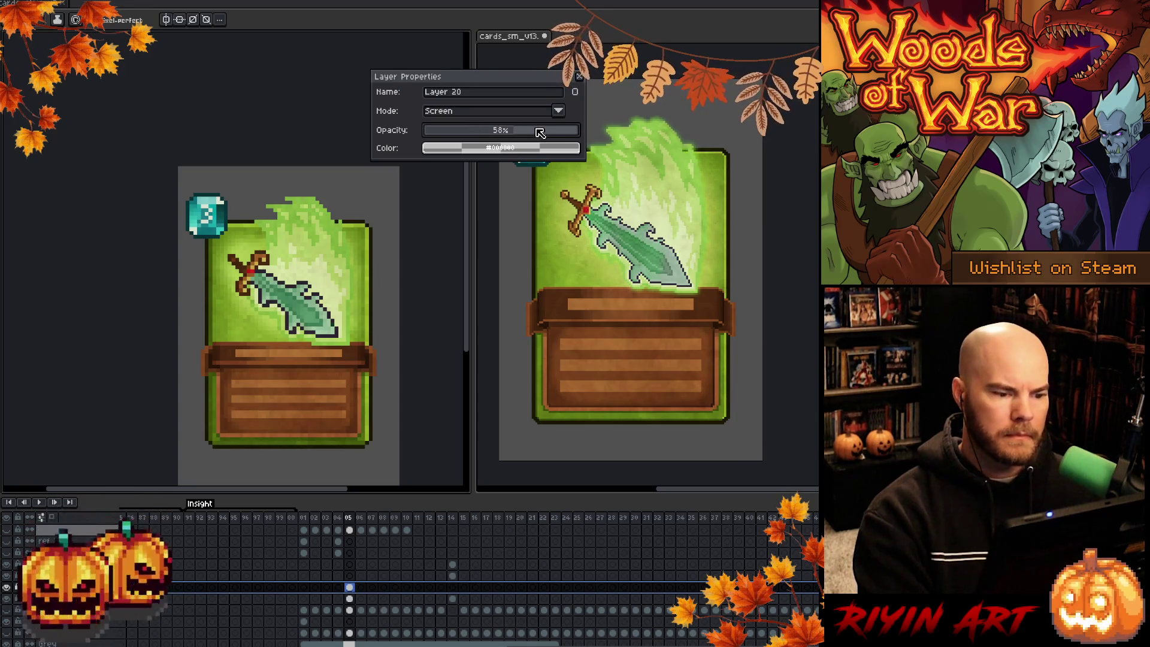
left_click_drag(540, 132, 546, 131)
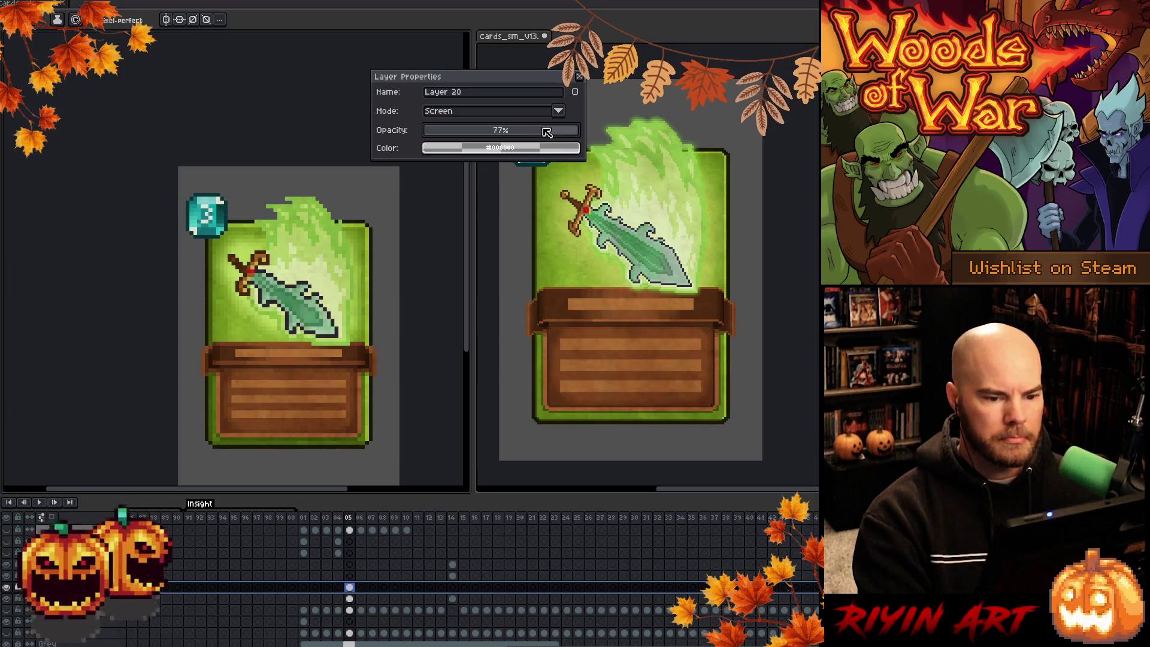
left_click_drag(541, 132, 529, 133)
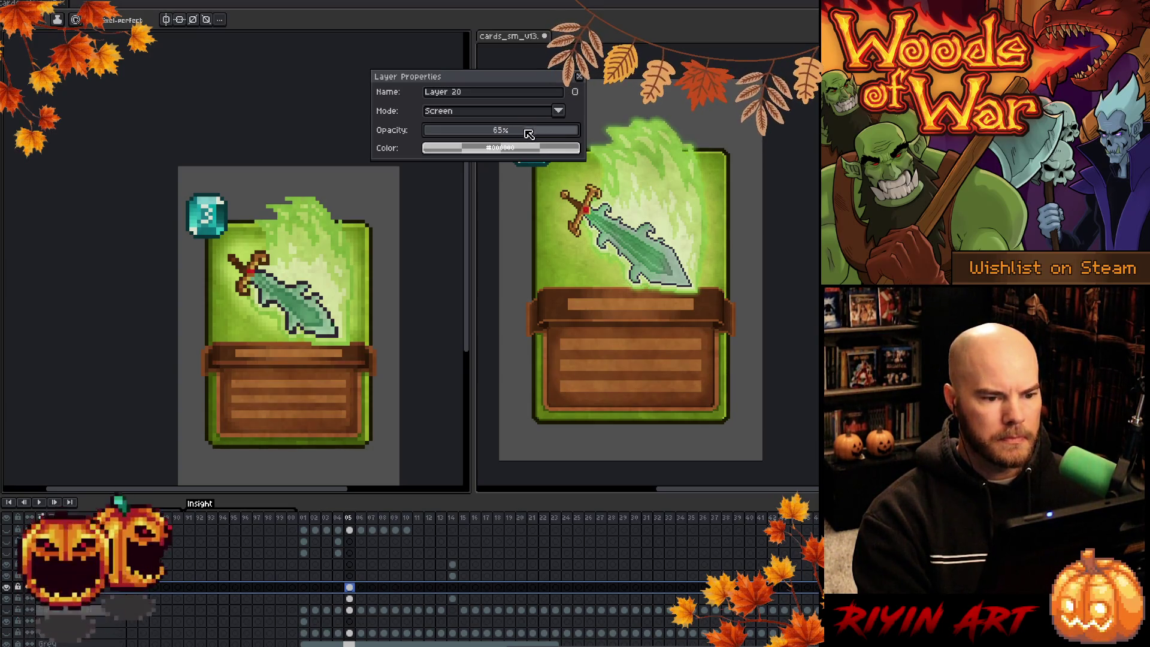
Settle Layer 20 on Color Dodge blending at about 30% opacity
left_click(503, 112)
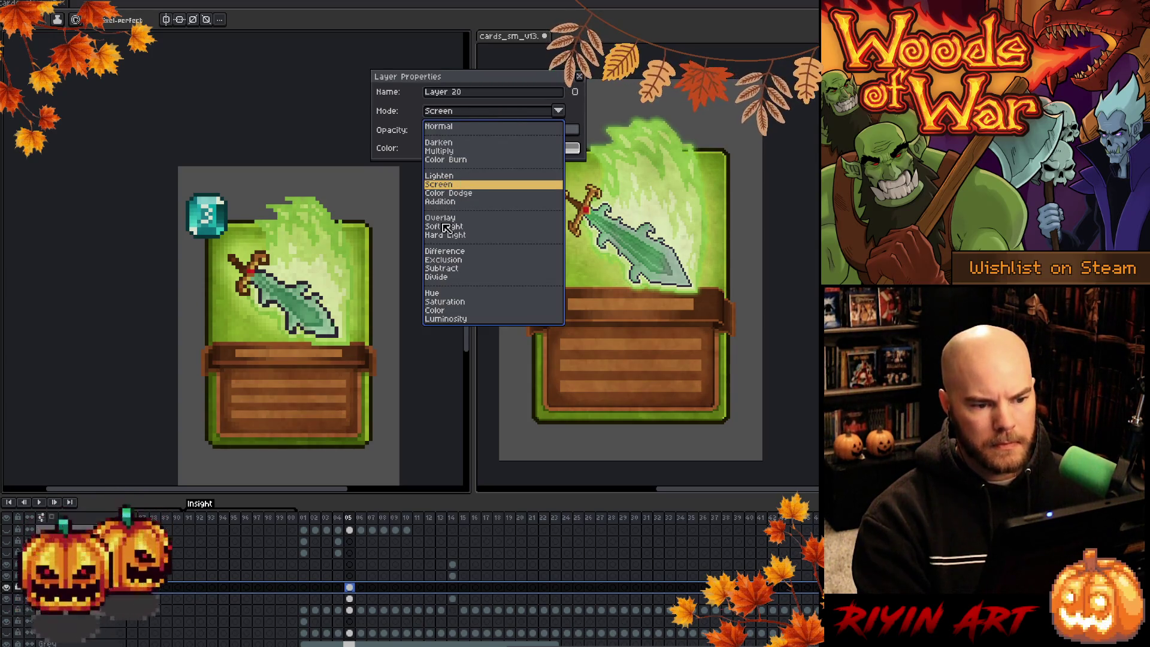
left_click(454, 193)
mouse_move(458, 130)
left_mouse_down()
mouse_move(449, 131)
mouse_move(468, 132)
left_mouse_up()
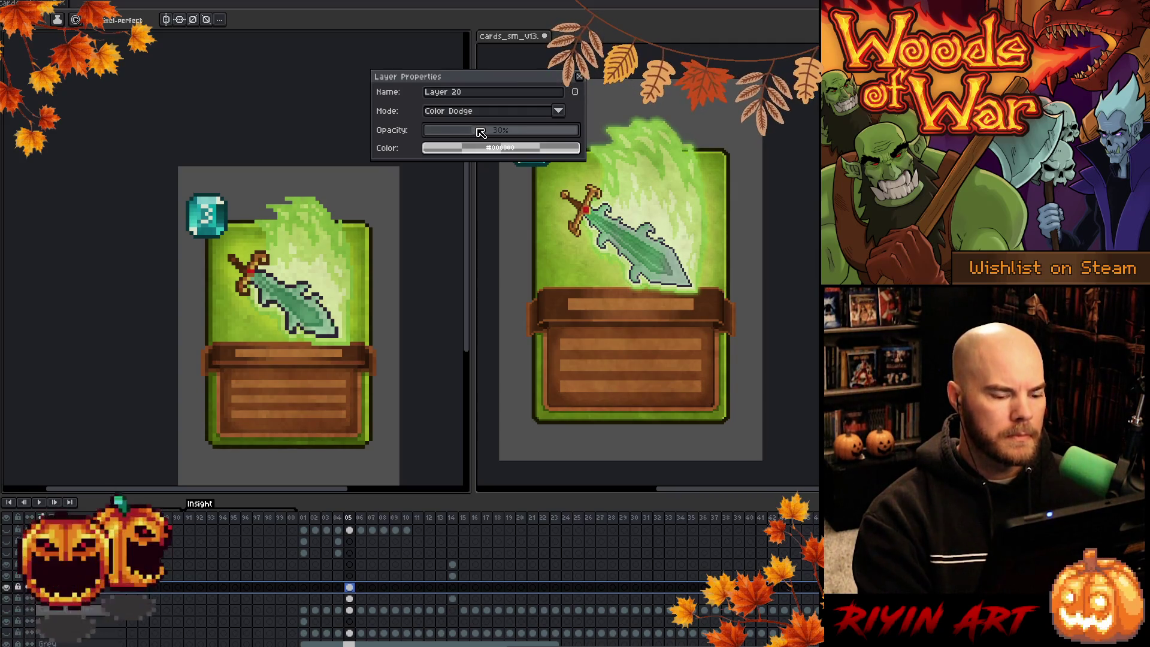
key("ctrl+u")
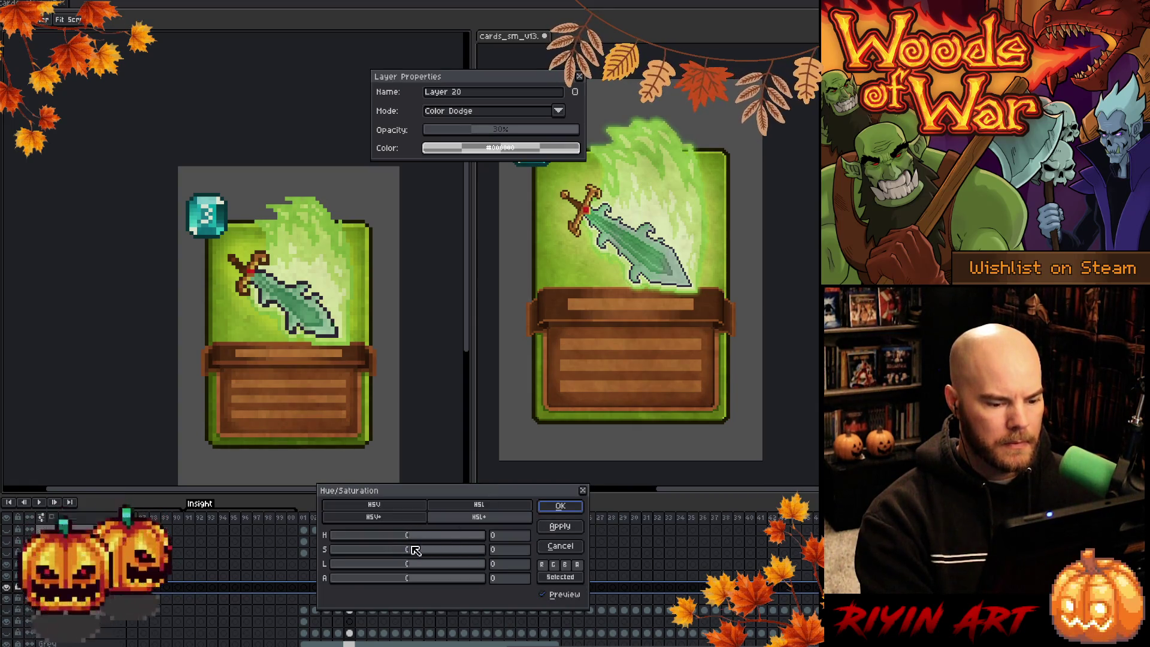
Apply a Hue/Saturation adjustment of hue 15 and lightness 14 to the Layer 20 glow
mouse_move(411, 535)
left_mouse_down()
mouse_move(425, 538)
mouse_move(412, 567)
mouse_move(454, 556)
mouse_move(431, 559)
left_mouse_up()
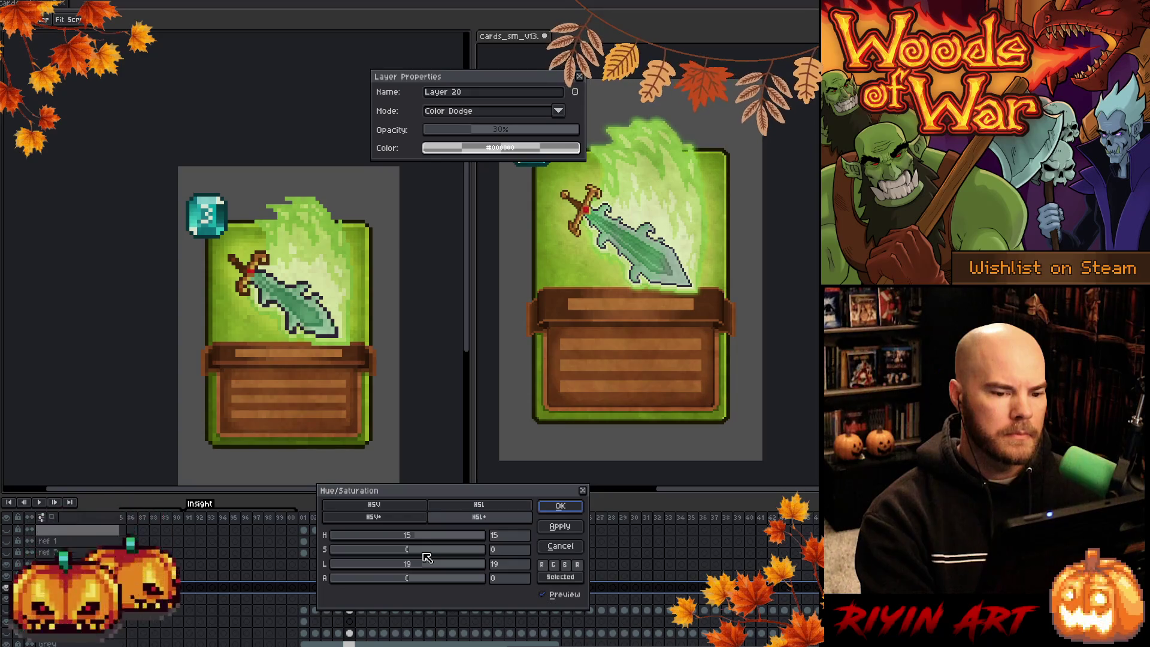
left_click_drag(424, 558, 422, 558)
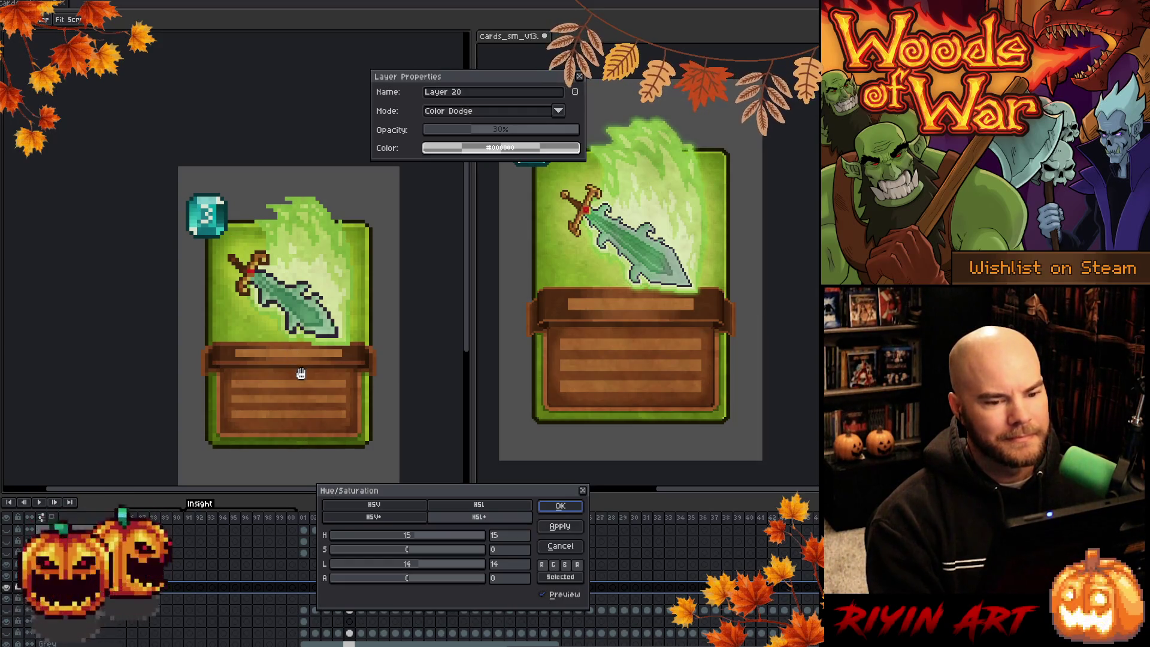
left_click(560, 506)
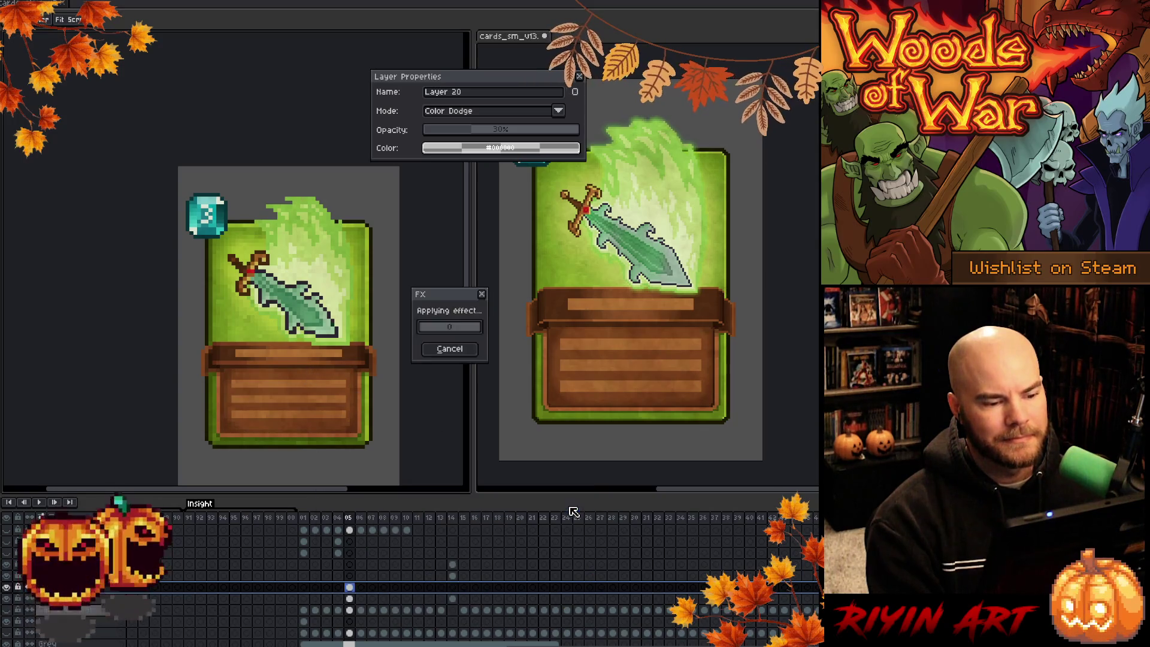
Flip through frames 03–05, comparing the meteor and plant cards with the sword card
left_click(580, 77)
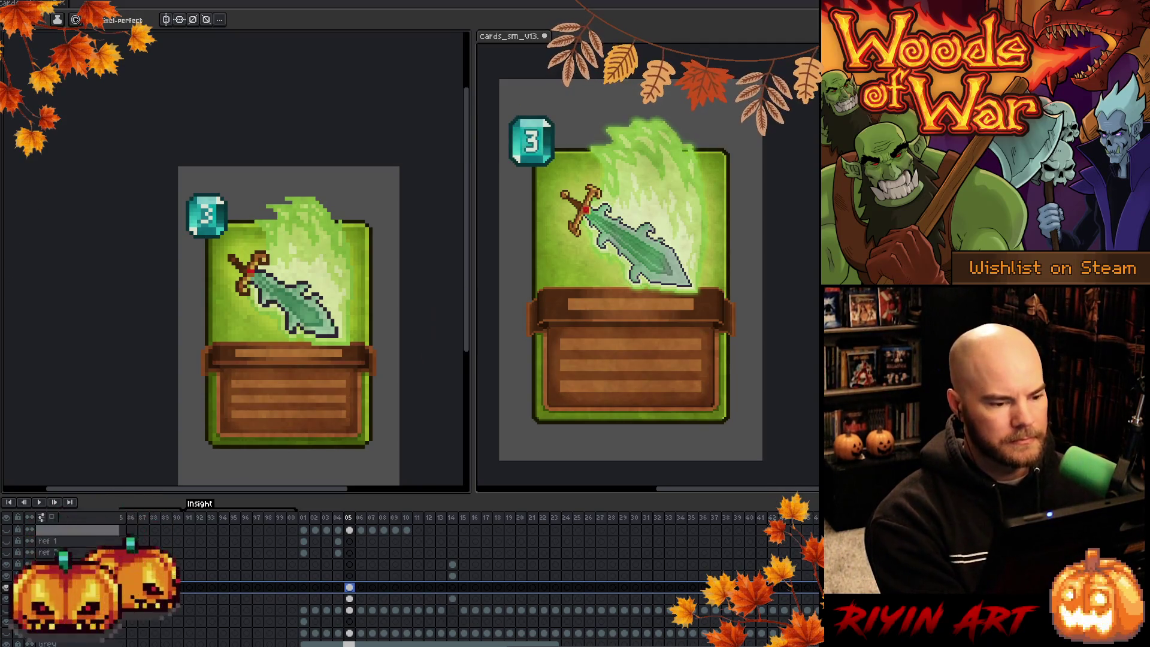
scroll(219, 250, "down", 2)
scroll(219, 250, "up", 1)
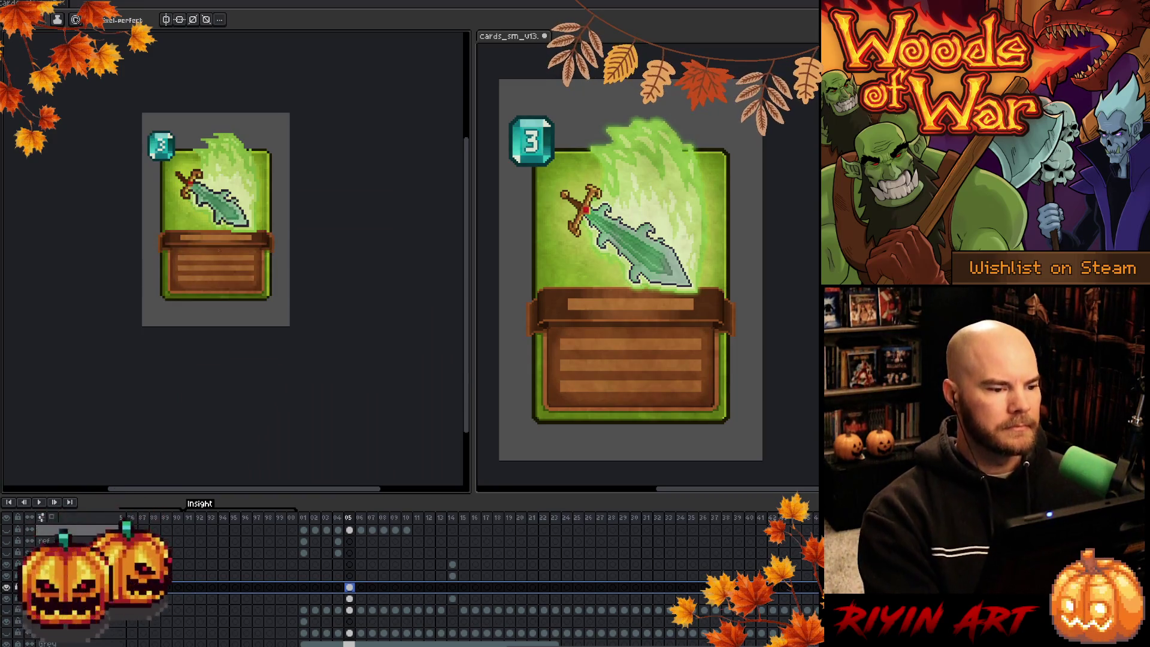
left_click(352, 517)
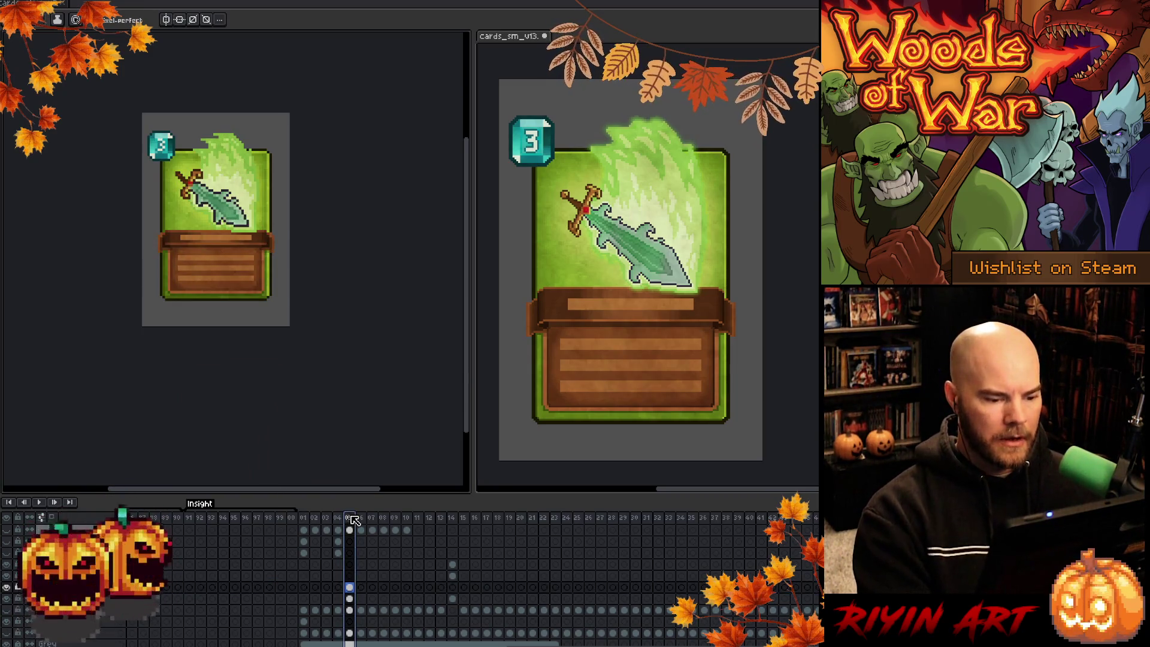
key("Return")
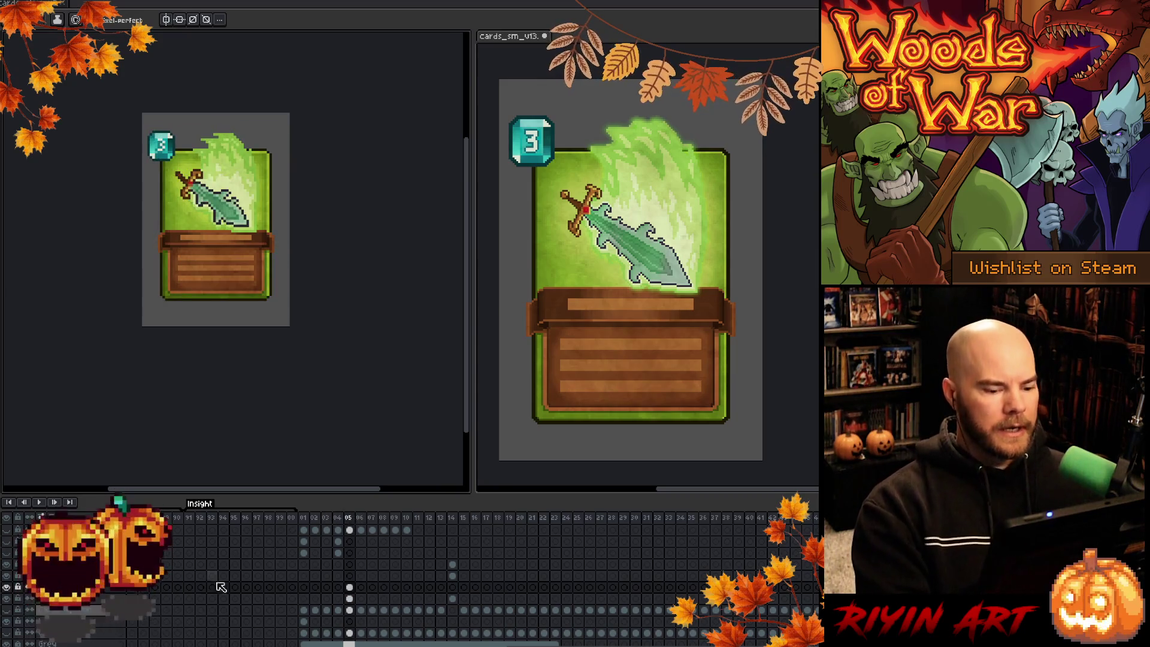
key("Left")
key("Left")
key("Left")
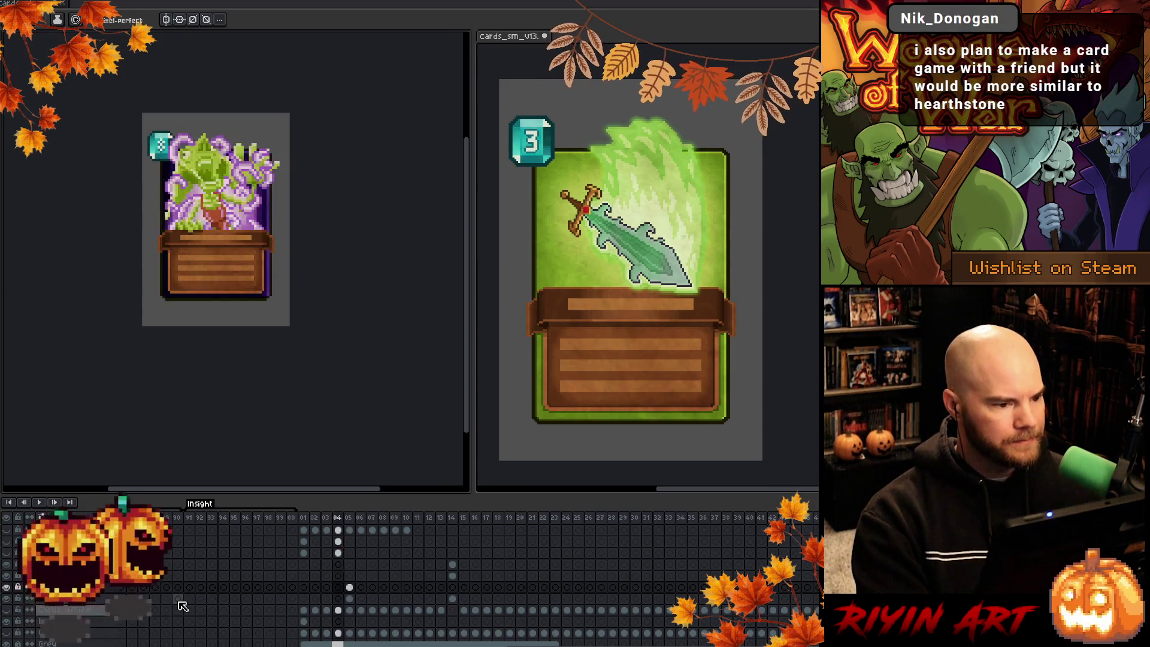
key("Left")
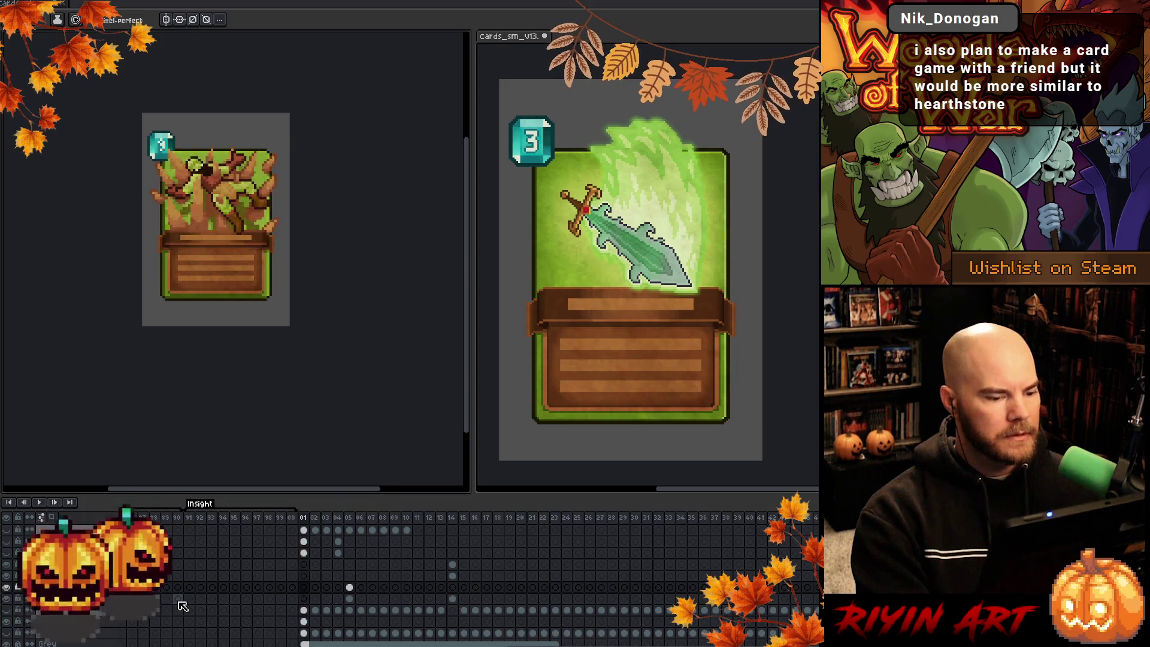
key("Right")
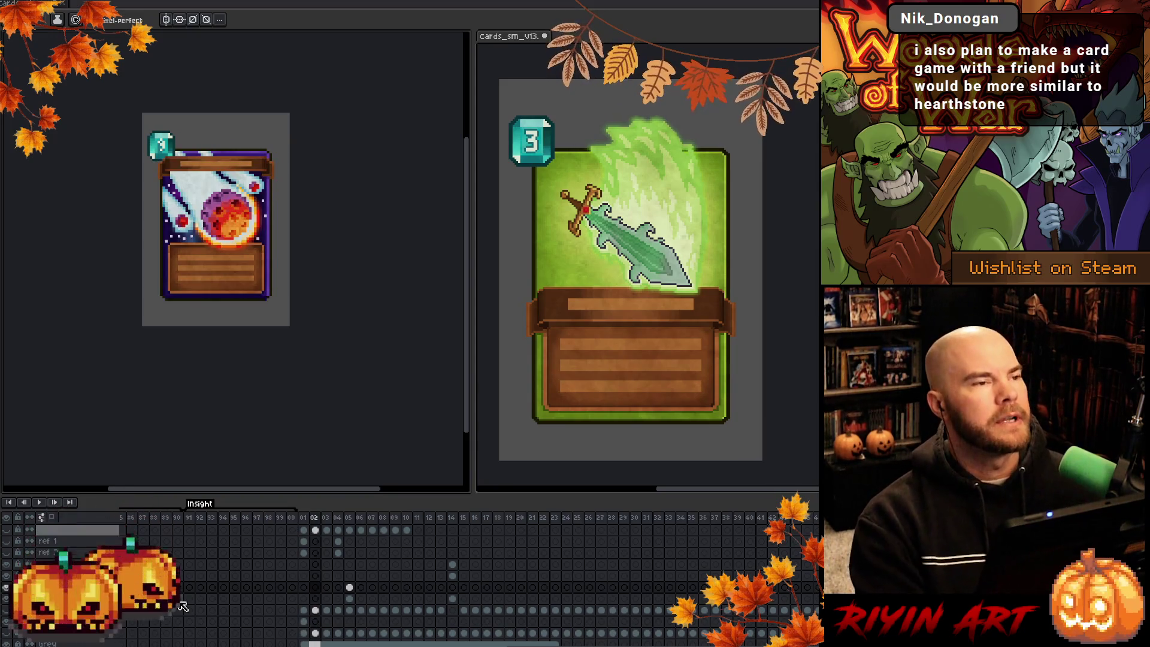
key("Left")
scroll(189, 176, "up", 2)
key("Right")
key("Right")
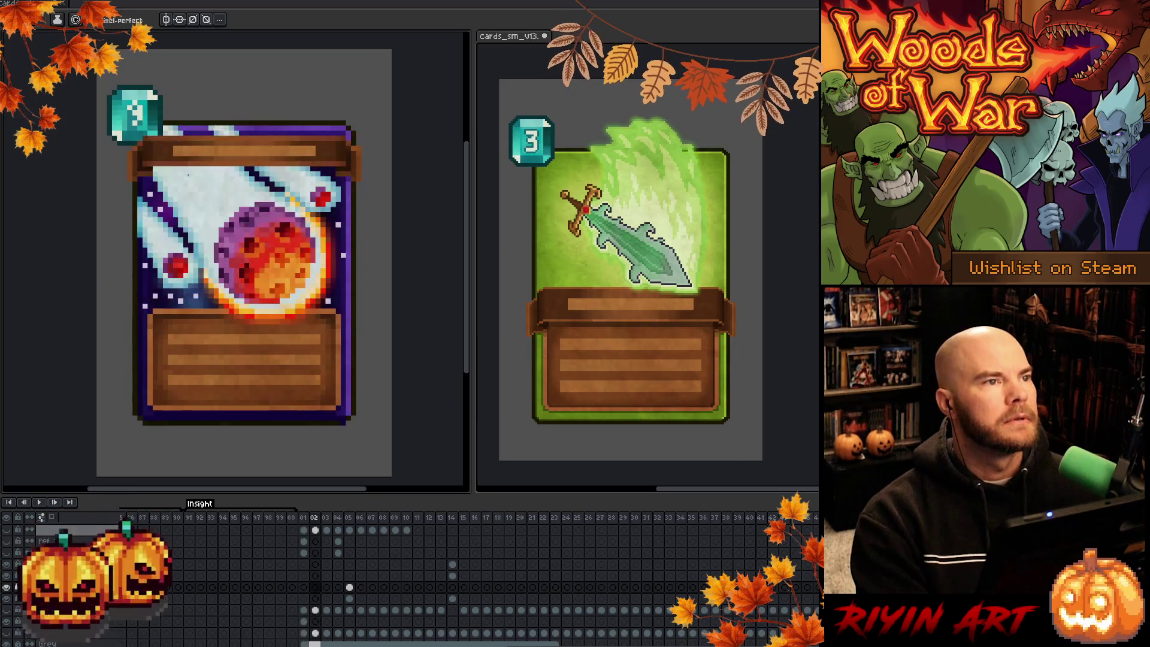
key("Right")
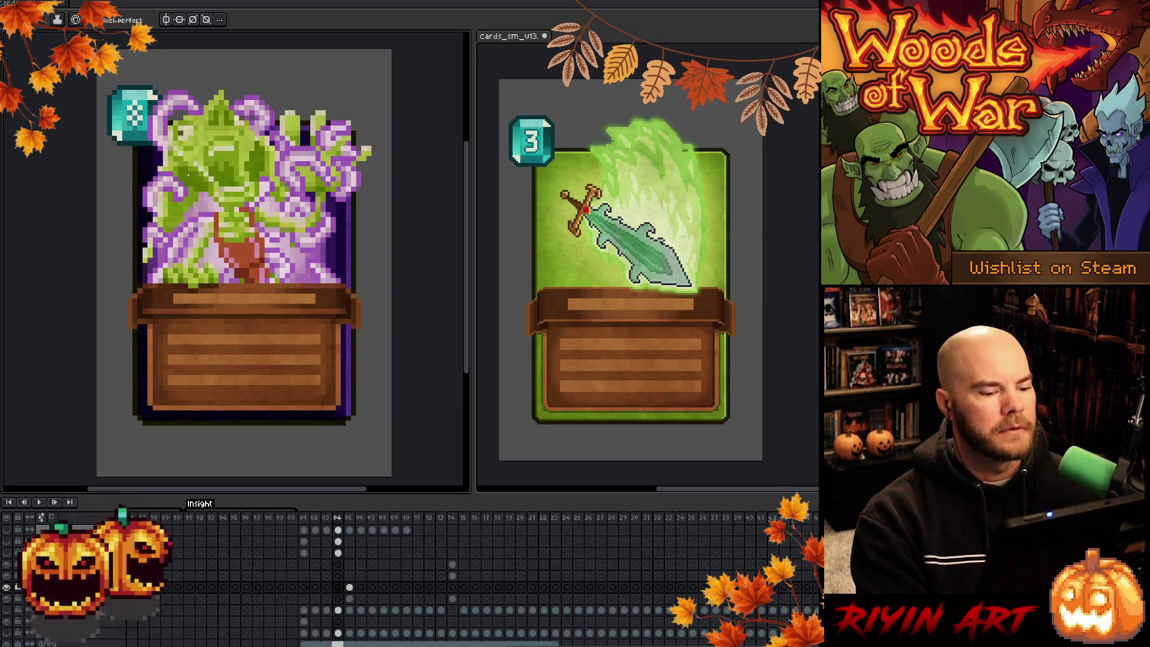
key("Right")
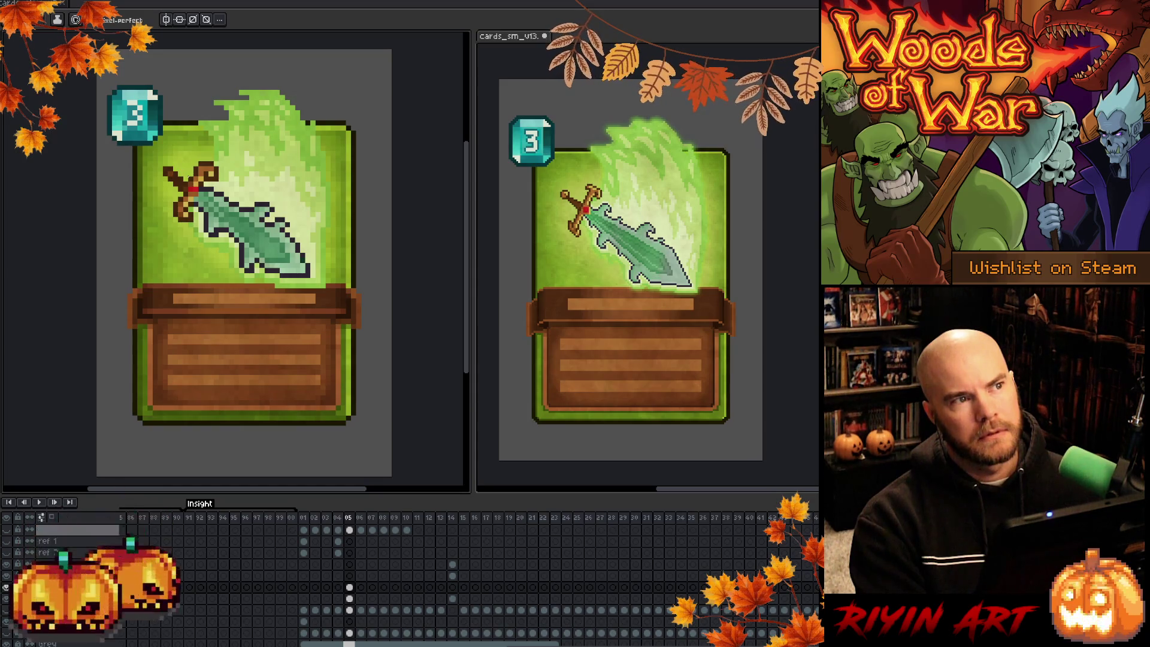
Show the green background layer behind the tree card on frame 06 and review it
key("Right")
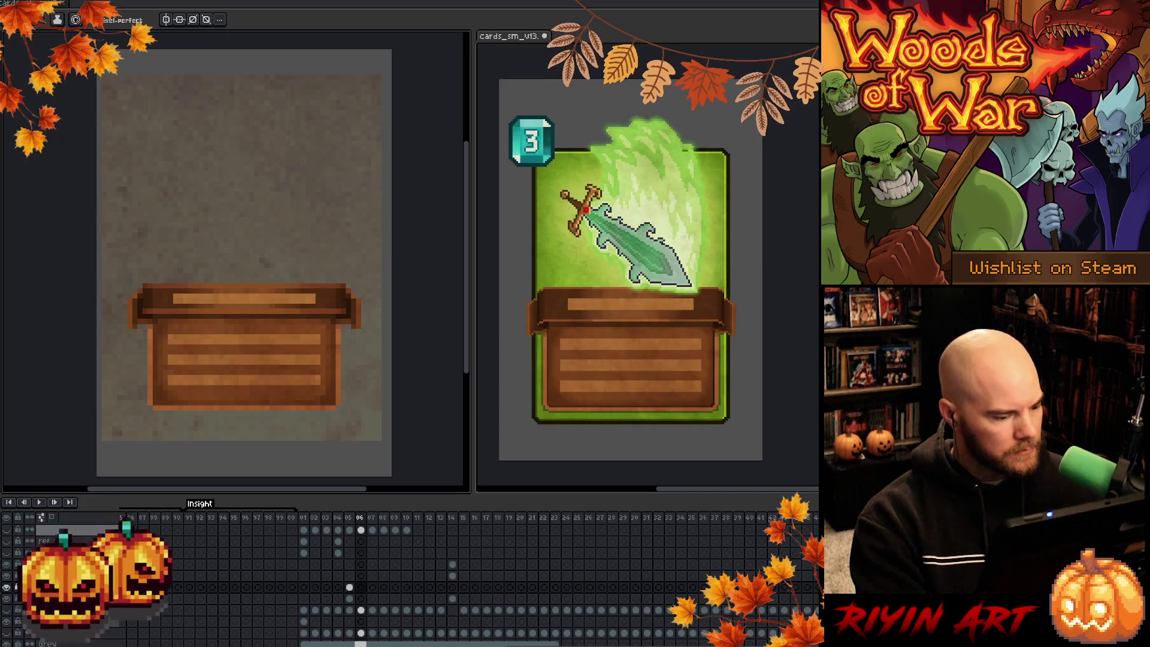
left_click(7, 611)
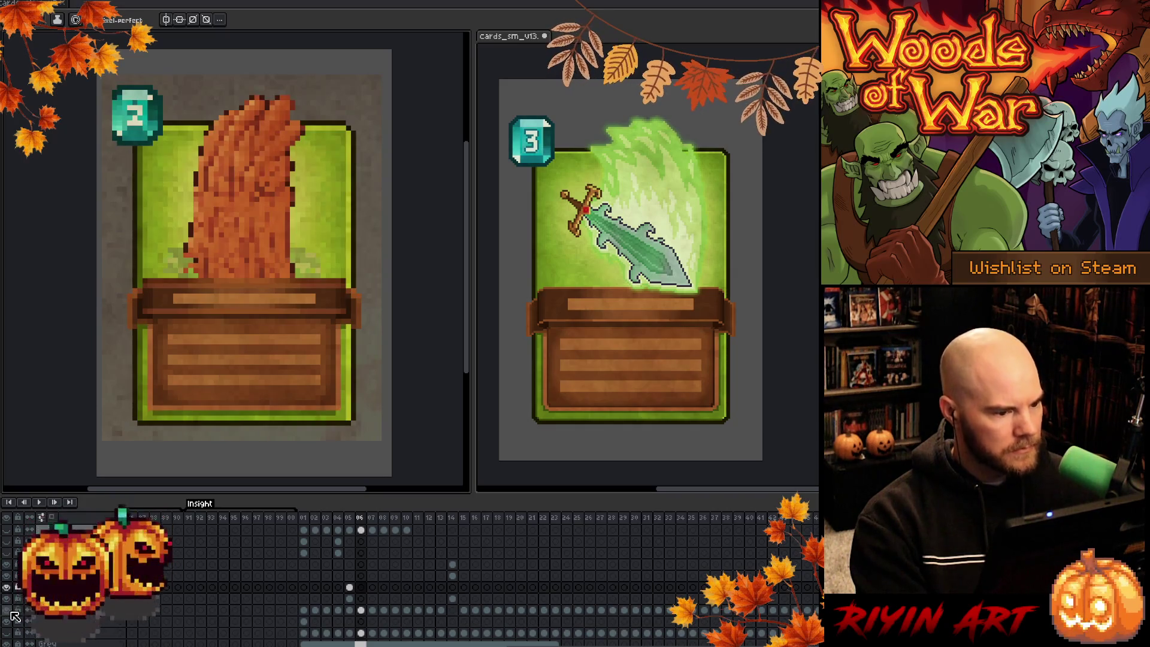
key("Return")
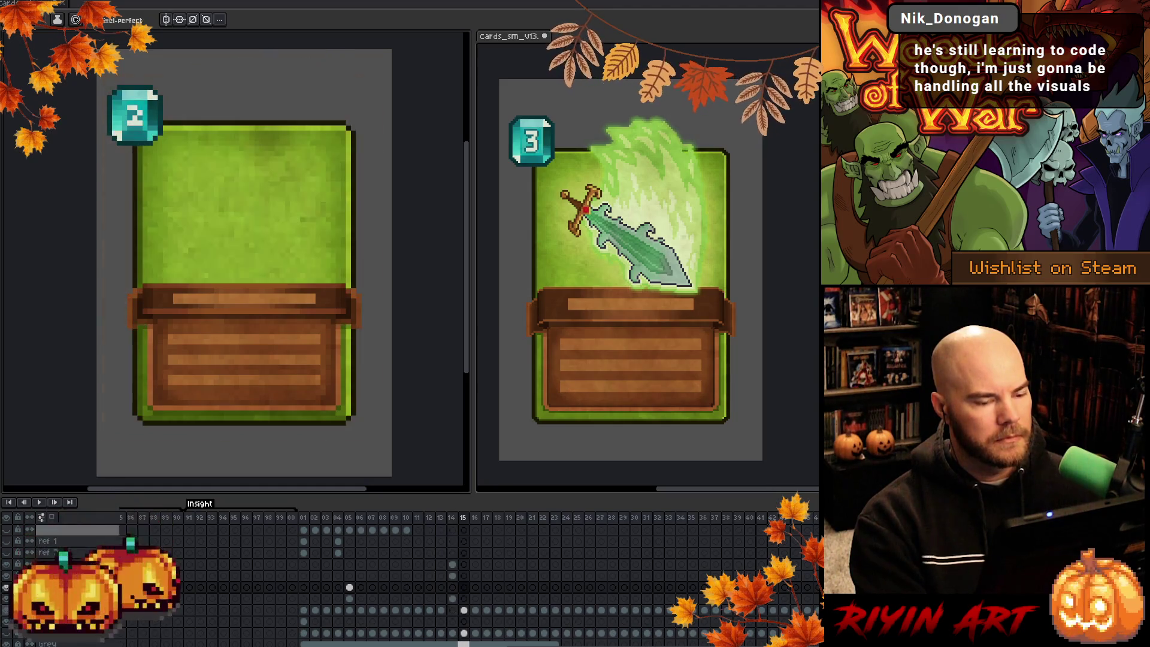
key("Left")
key("Left")
key("Left")
key("Left")
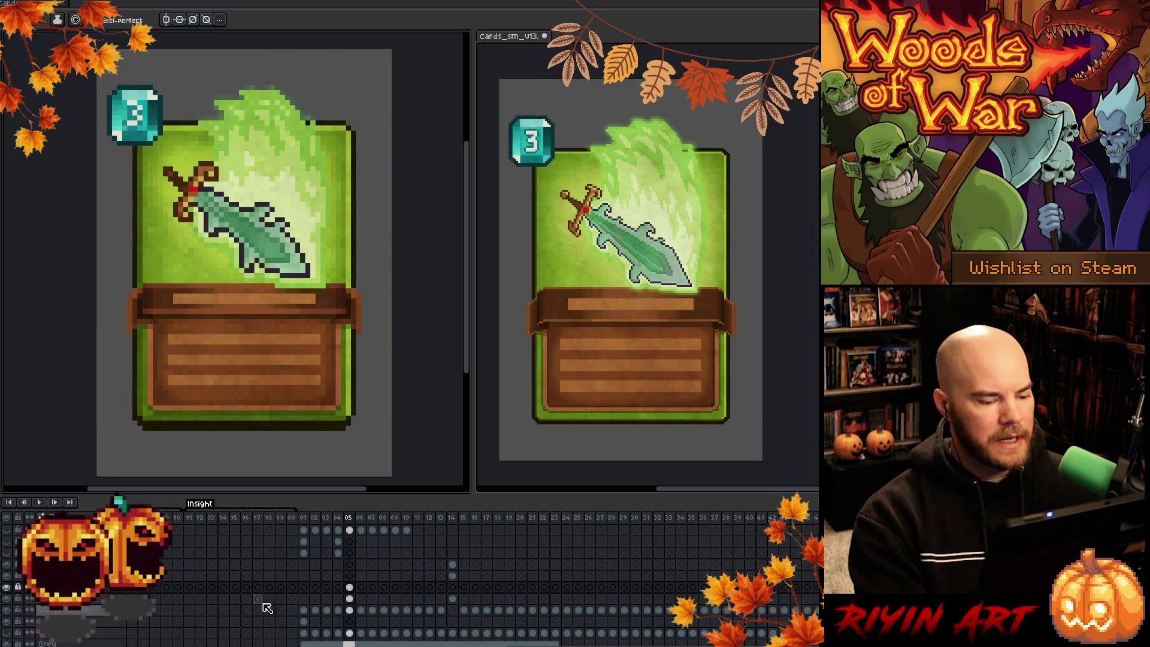
key("Right")
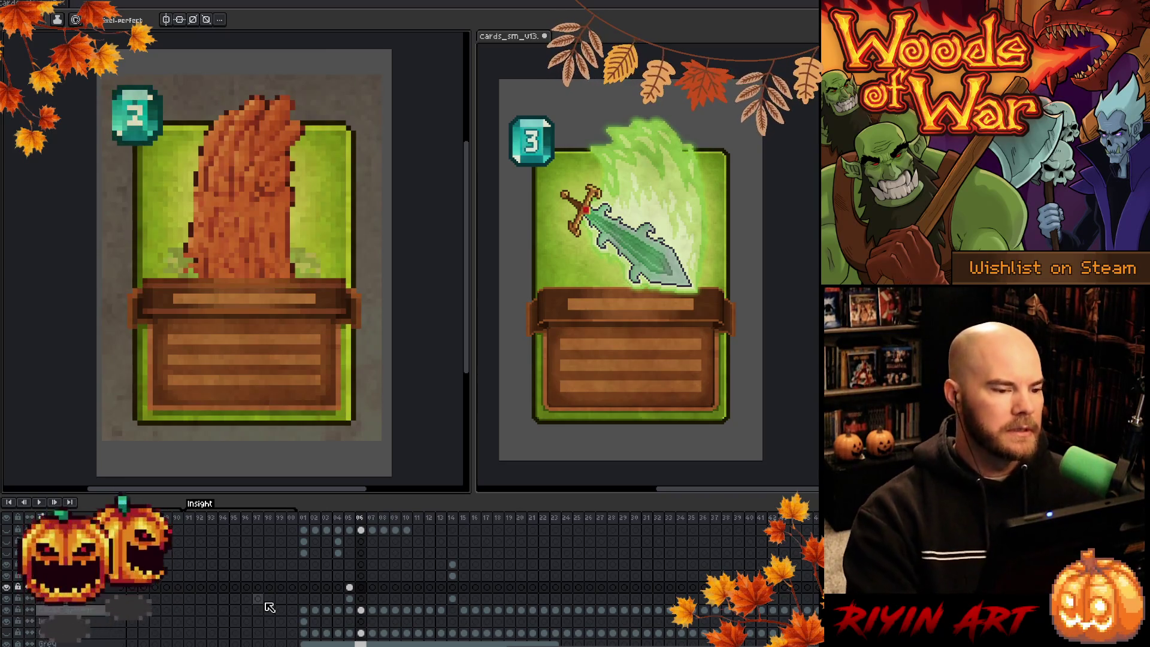
scroll(260, 598, "up", 1)
scroll(16, 539, "up", 2)
key("Left")
key("Left")
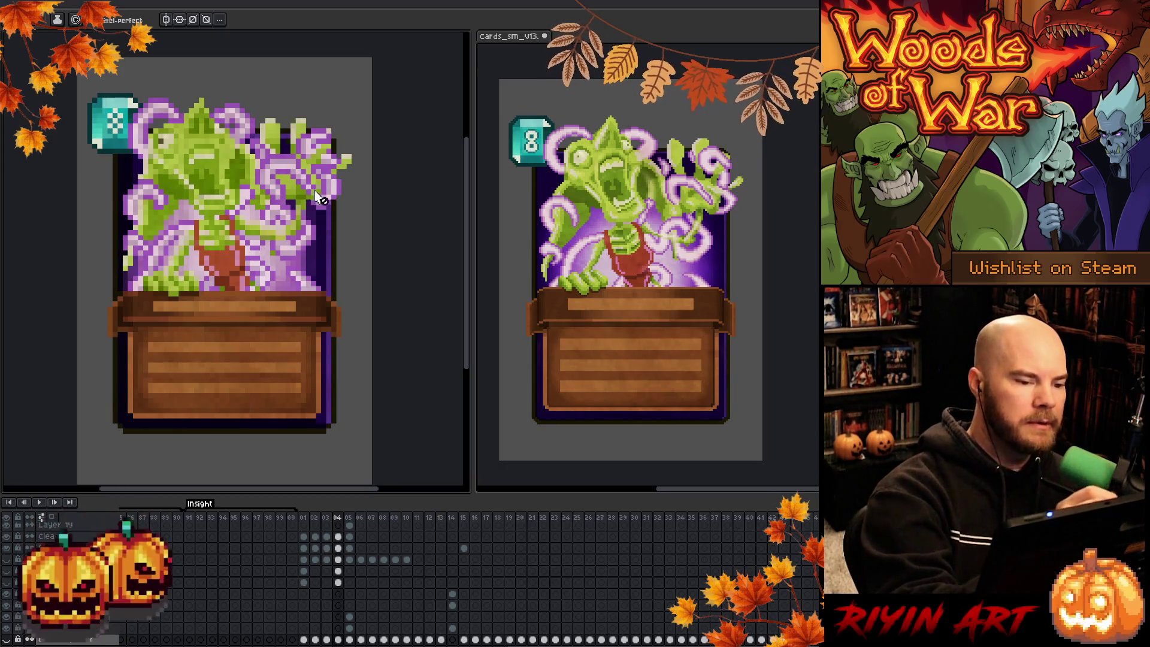
Select the bottom layer's cel on frame 04 of the plant card
left_click(338, 640)
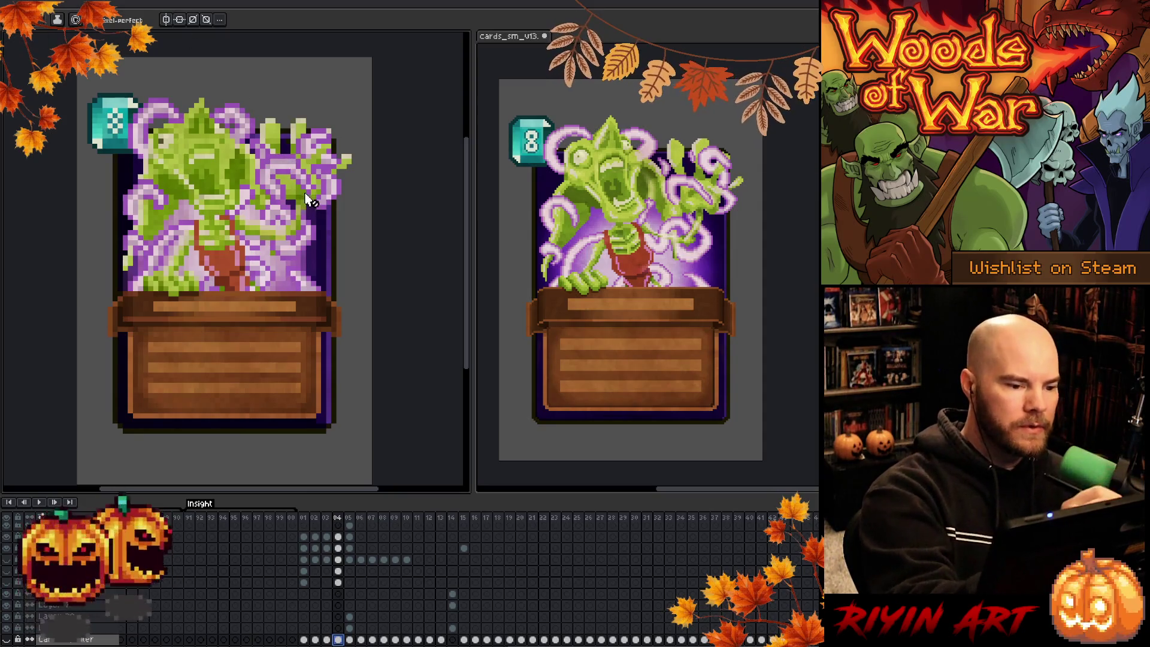
View the plant card's layers one at a time, then restore all layers
left_click(338, 536)
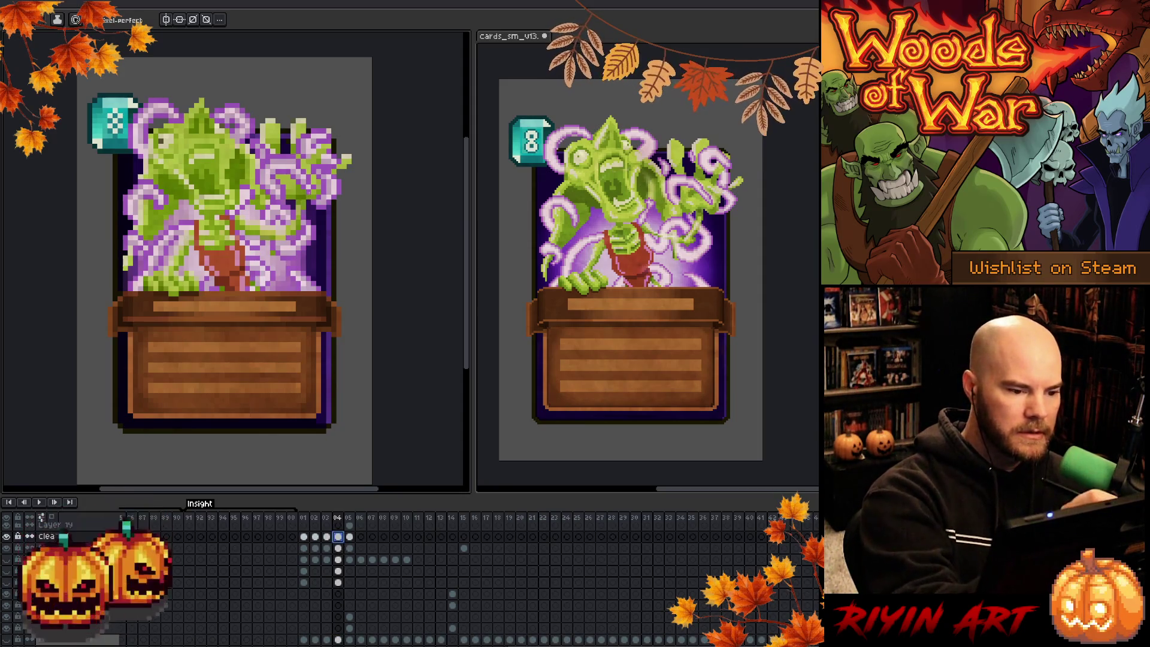
left_click(41, 516)
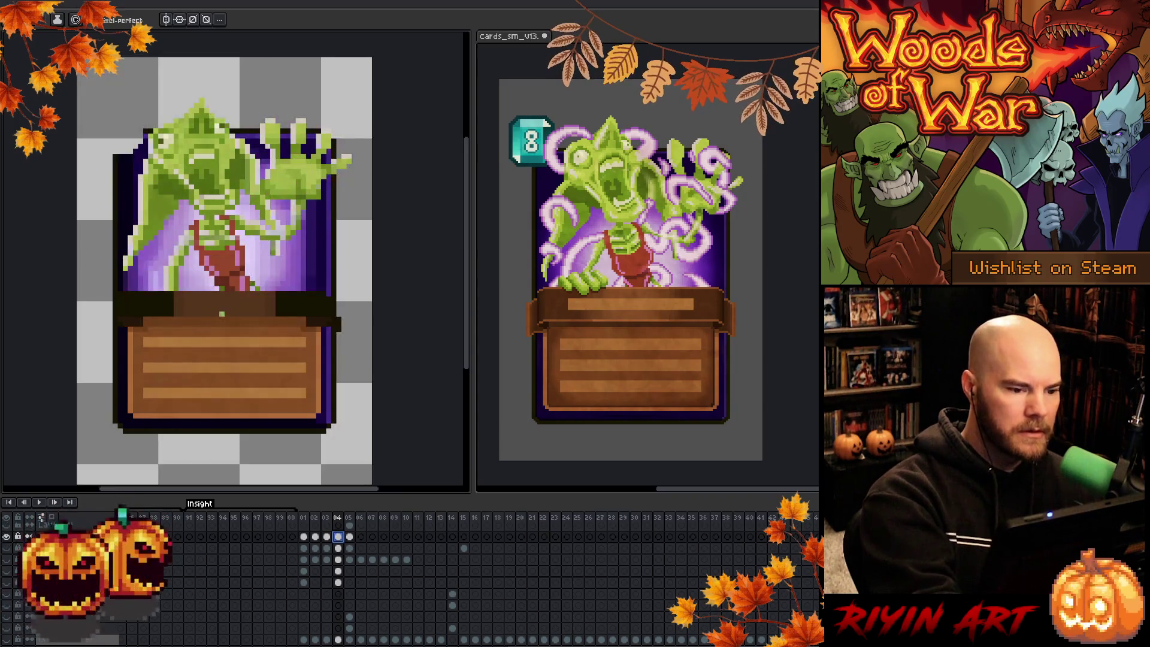
left_click(338, 581)
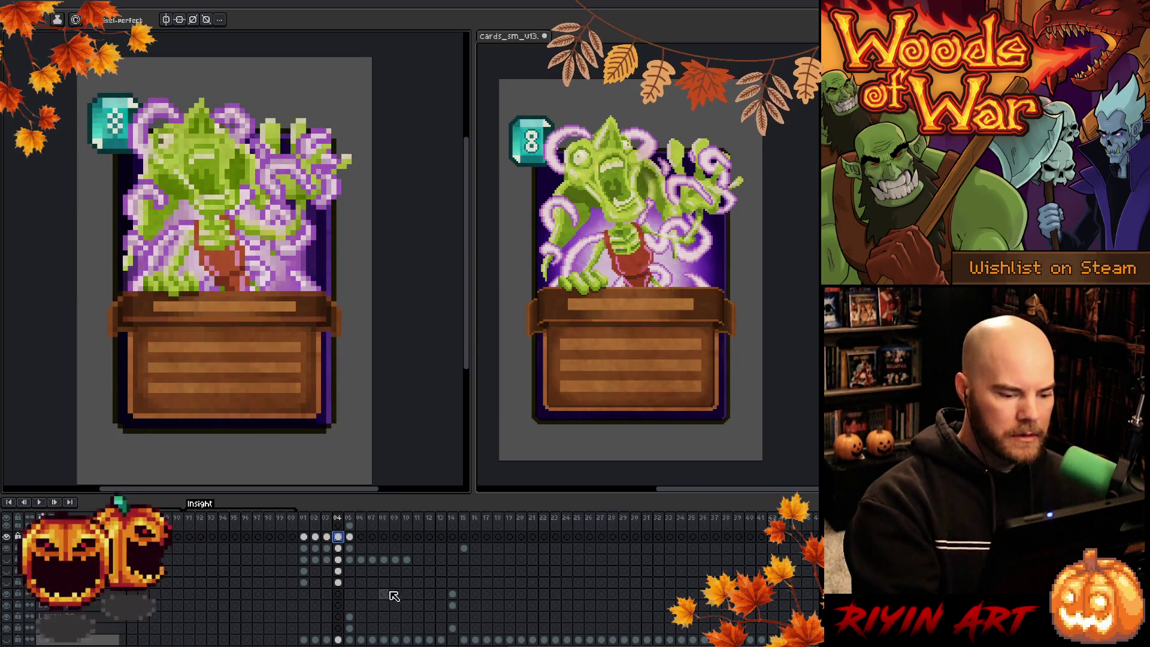
scroll(360, 594, "up", 2)
left_click(338, 571)
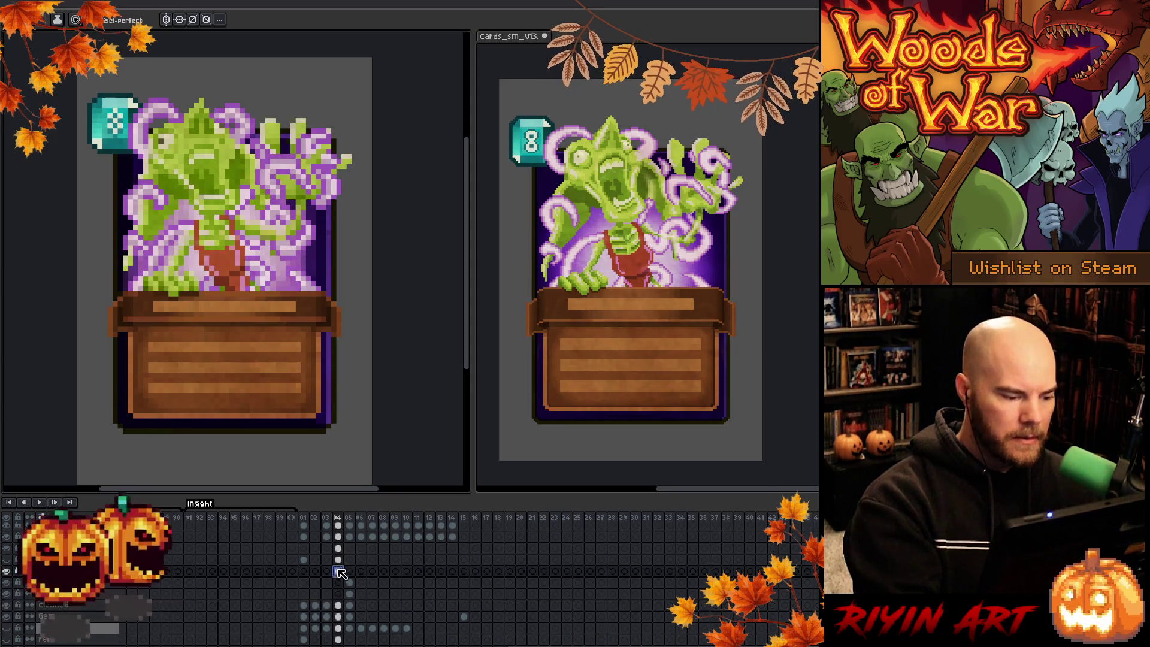
left_click(41, 516)
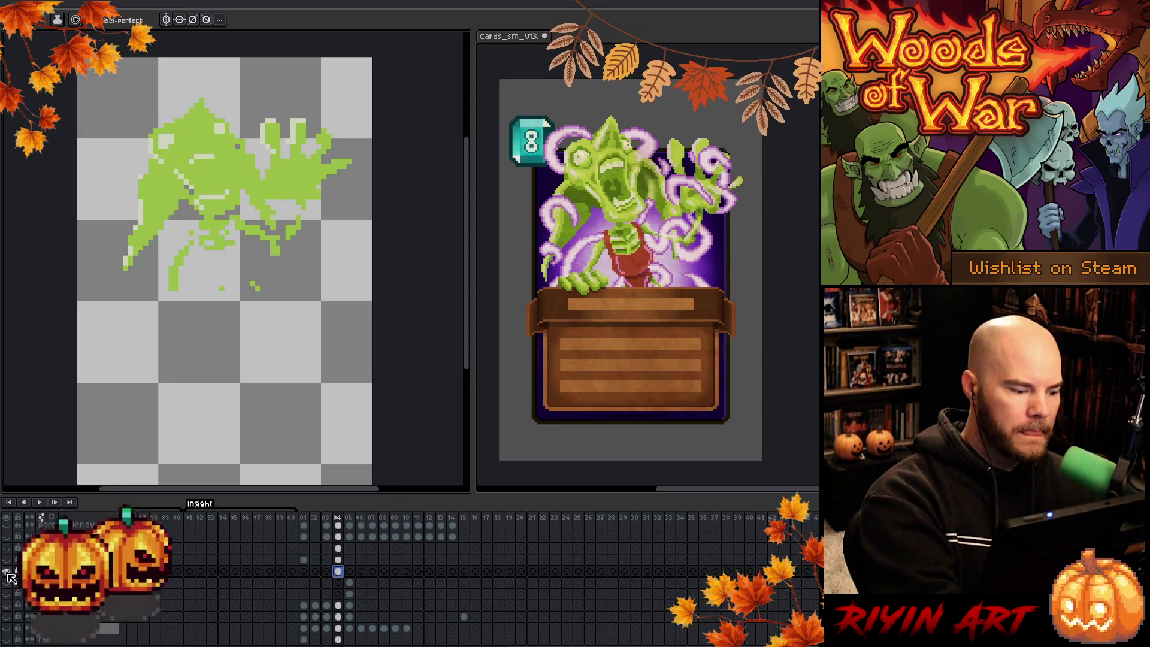
left_click(41, 517)
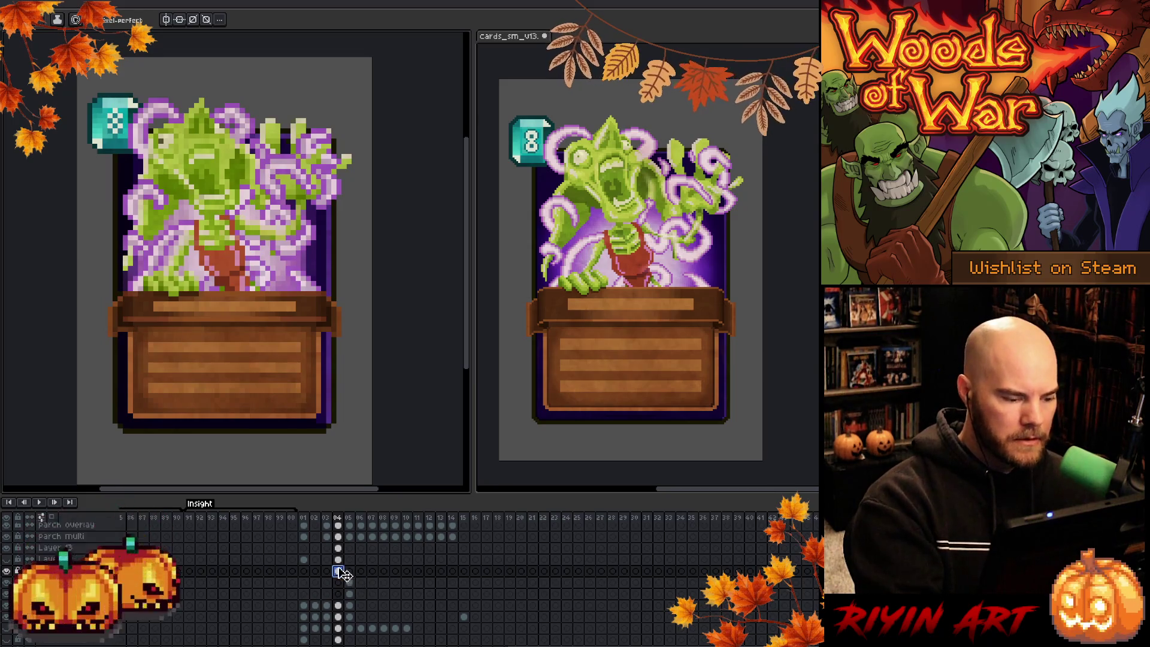
scroll(341, 573, "up", 1)
scroll(340, 574, "up", 1)
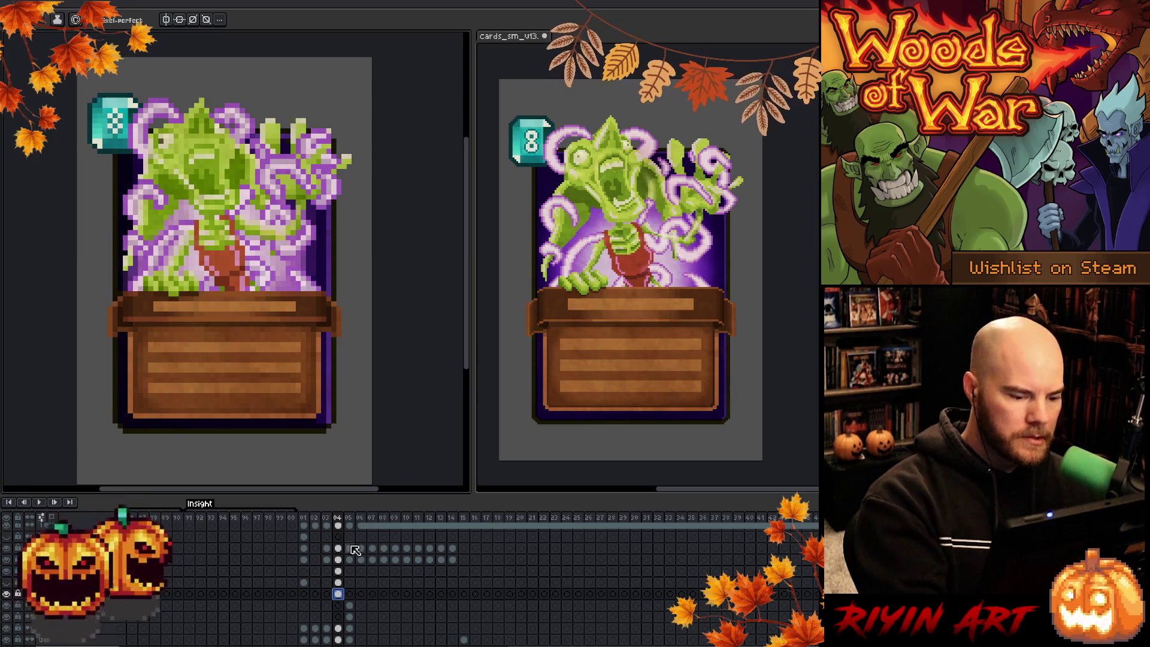
scroll(341, 576, "down", 2)
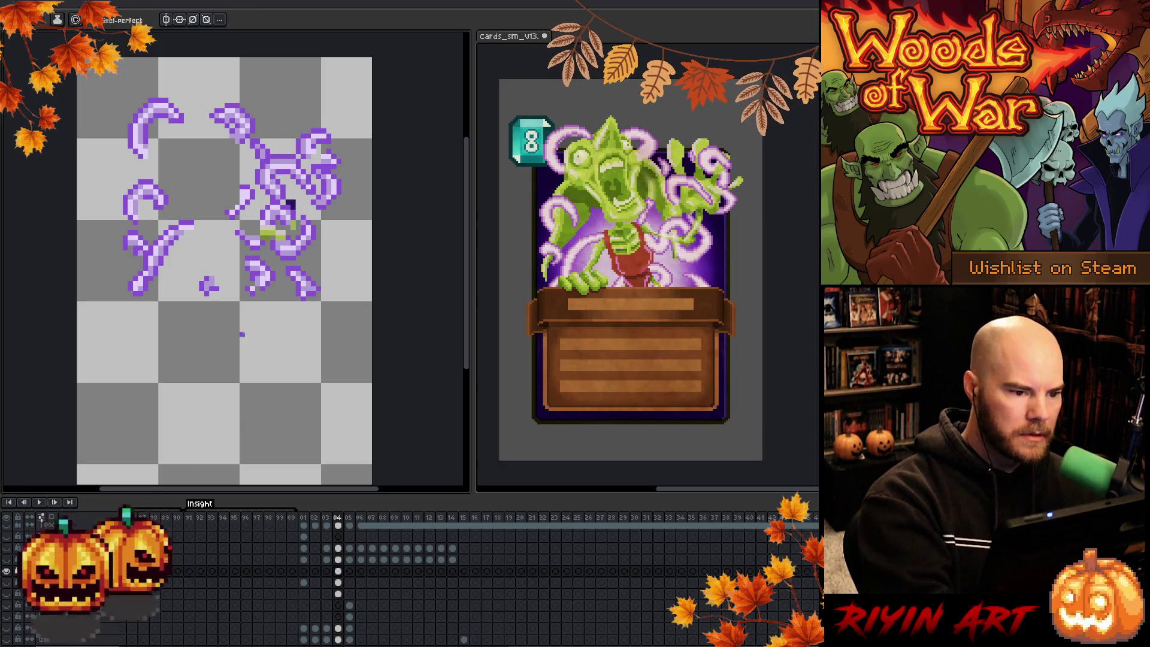
key("ctrl+z")
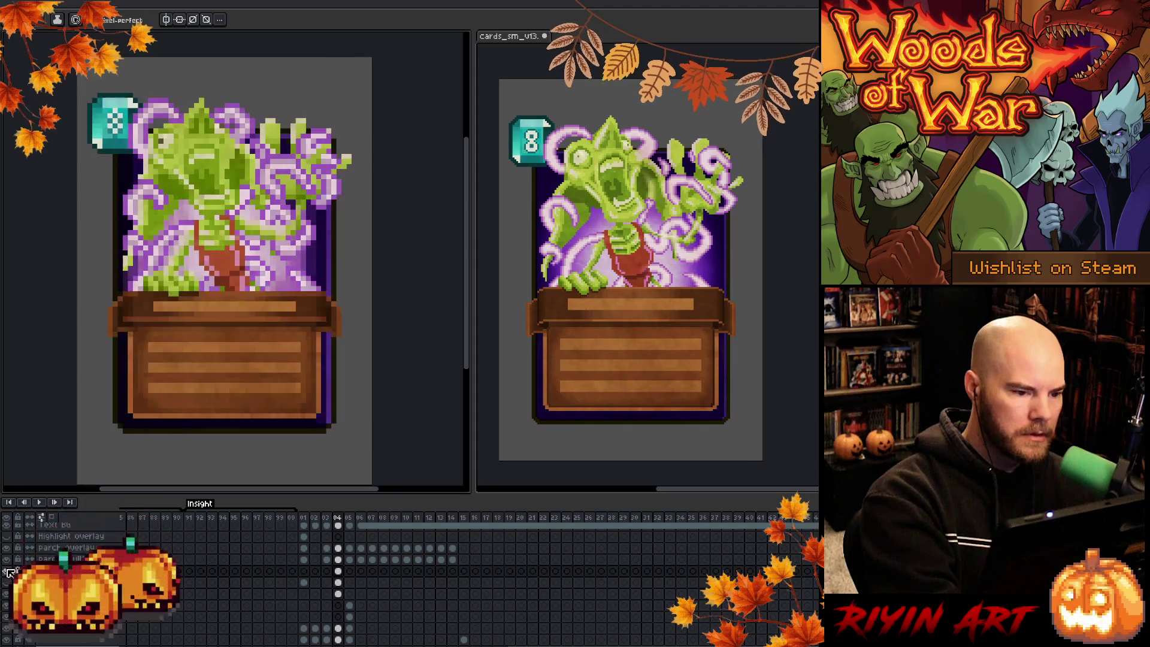
Save the plant-creature card file
key("ctrl+s")
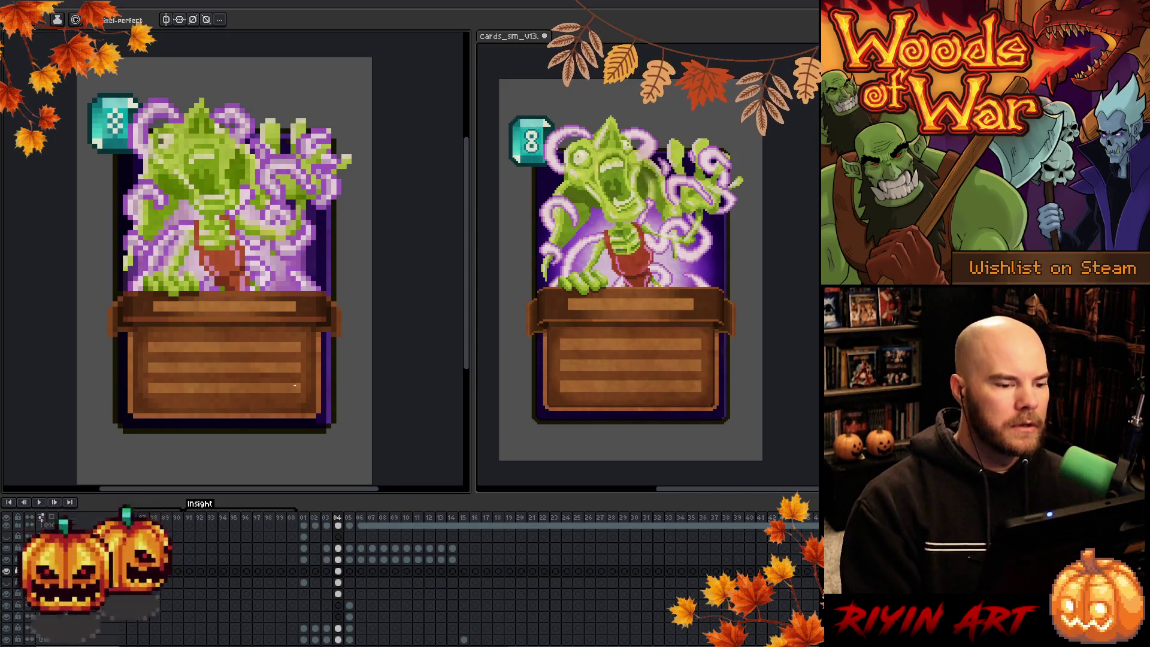
key("ctrl")
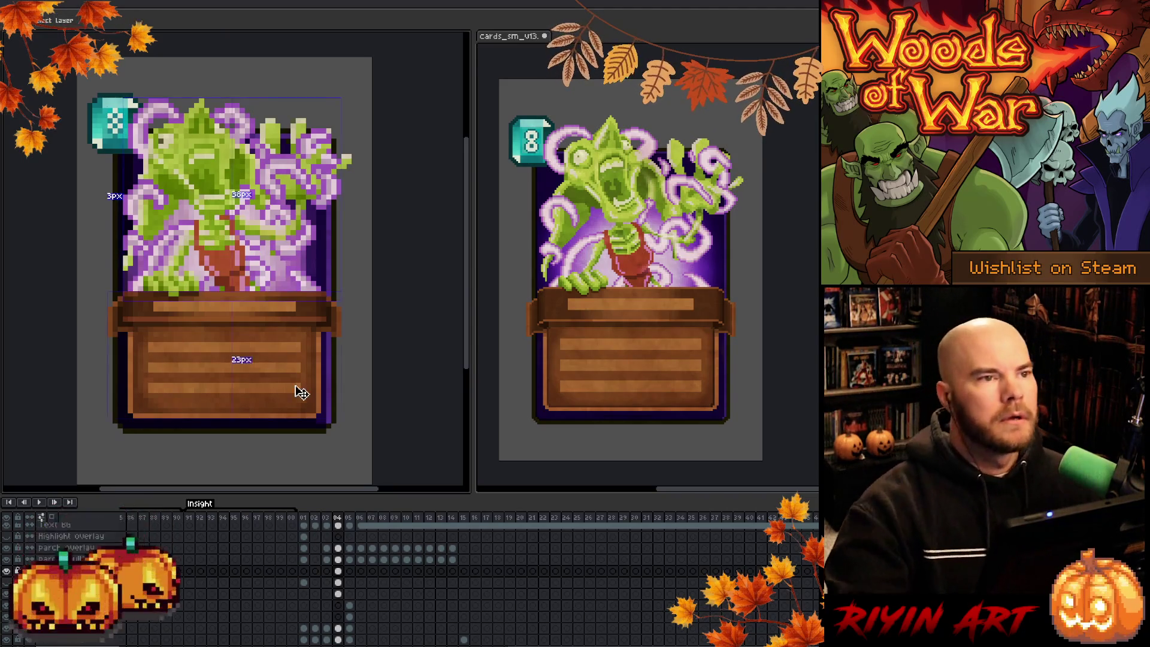
key("ctrl+s")
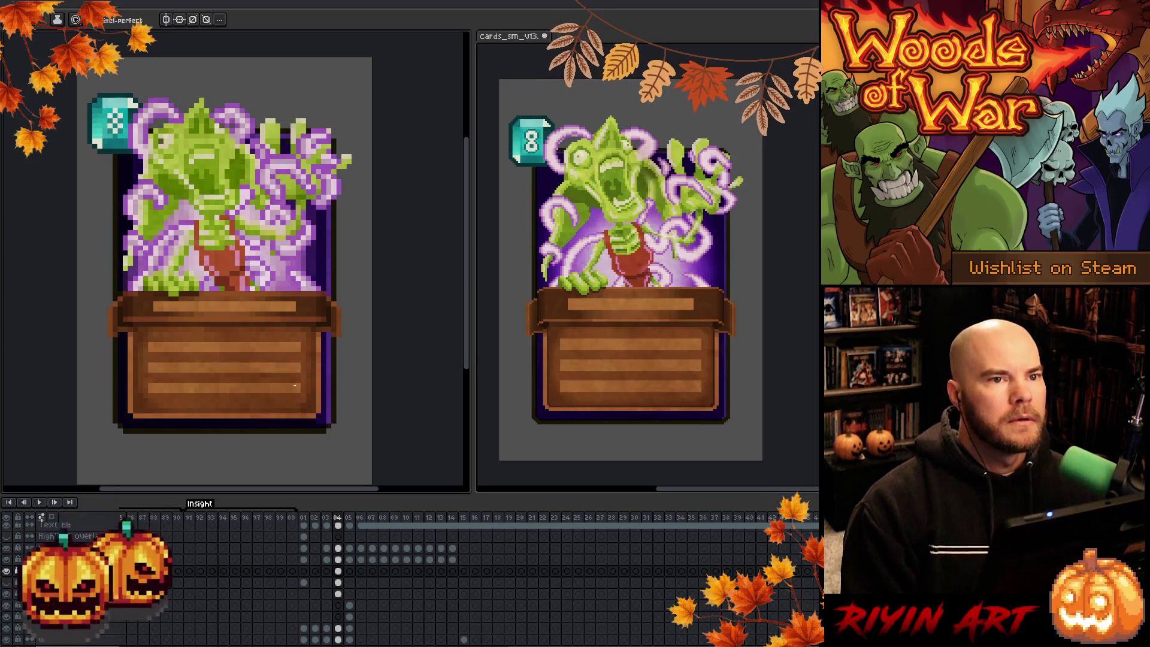
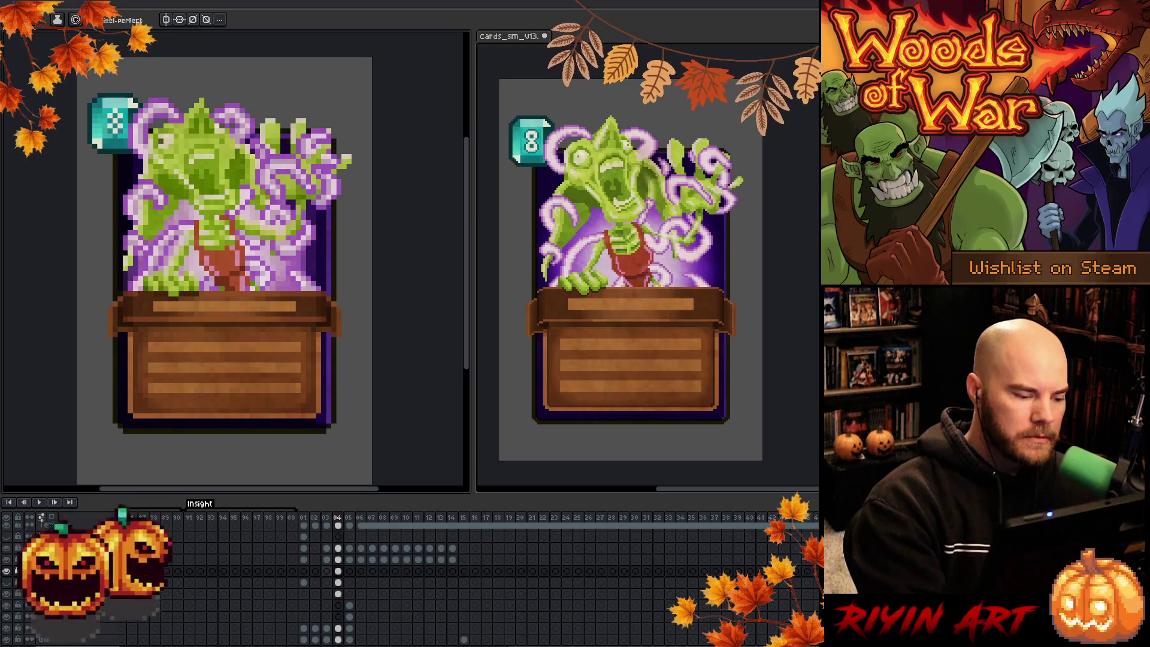
Select the card's cel at frame 04
left_click(338, 571)
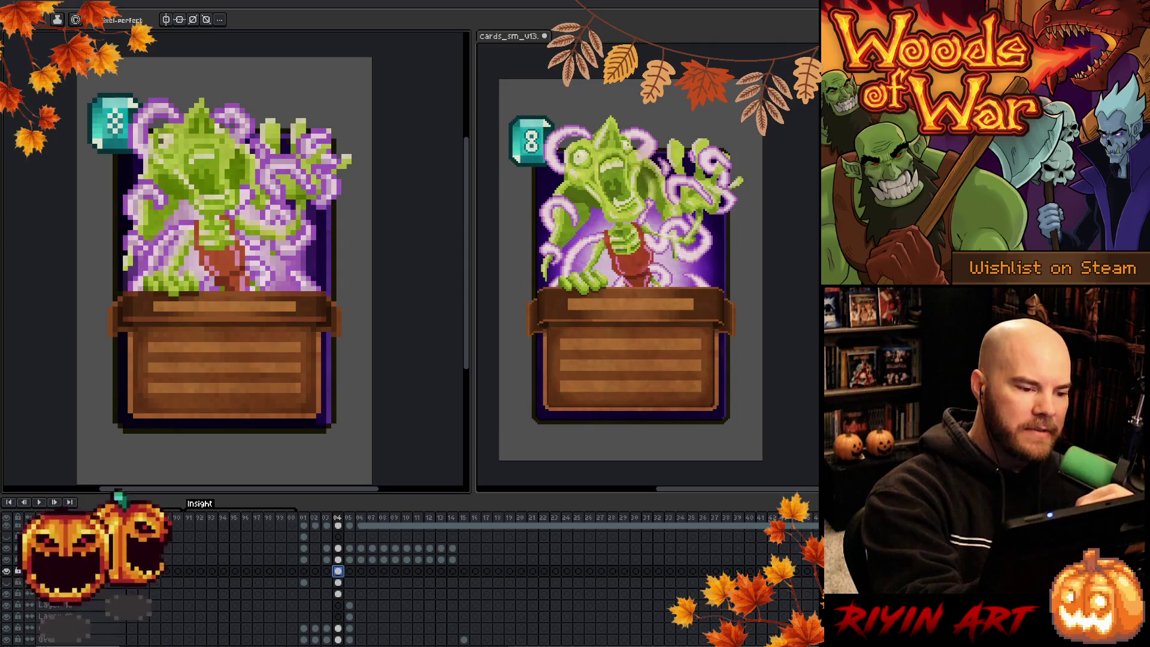
key("Escape")
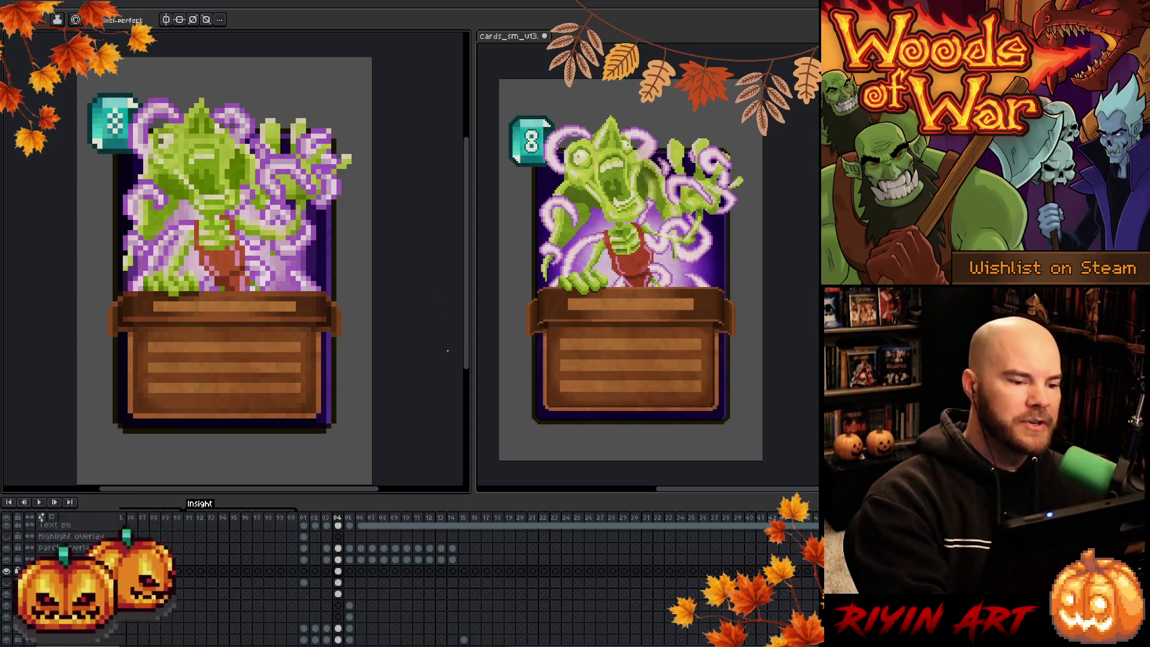
left_click(232, 212)
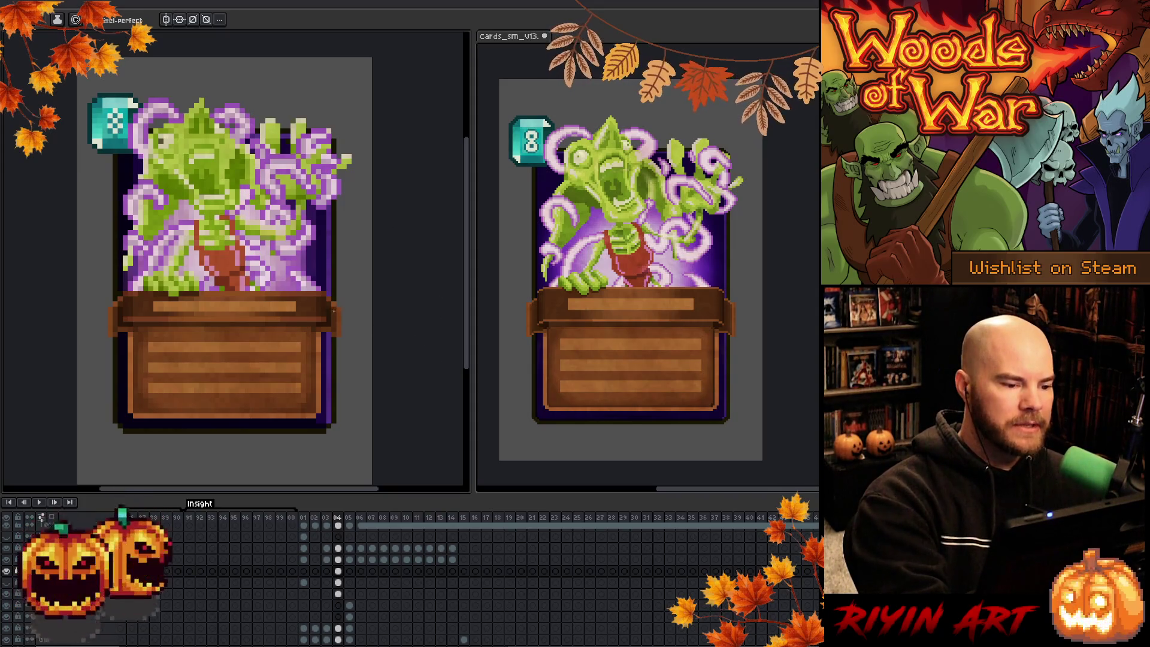
Solo the purple swirl layer, bring back all layers, and save the card
left_click(7, 571, "alt")
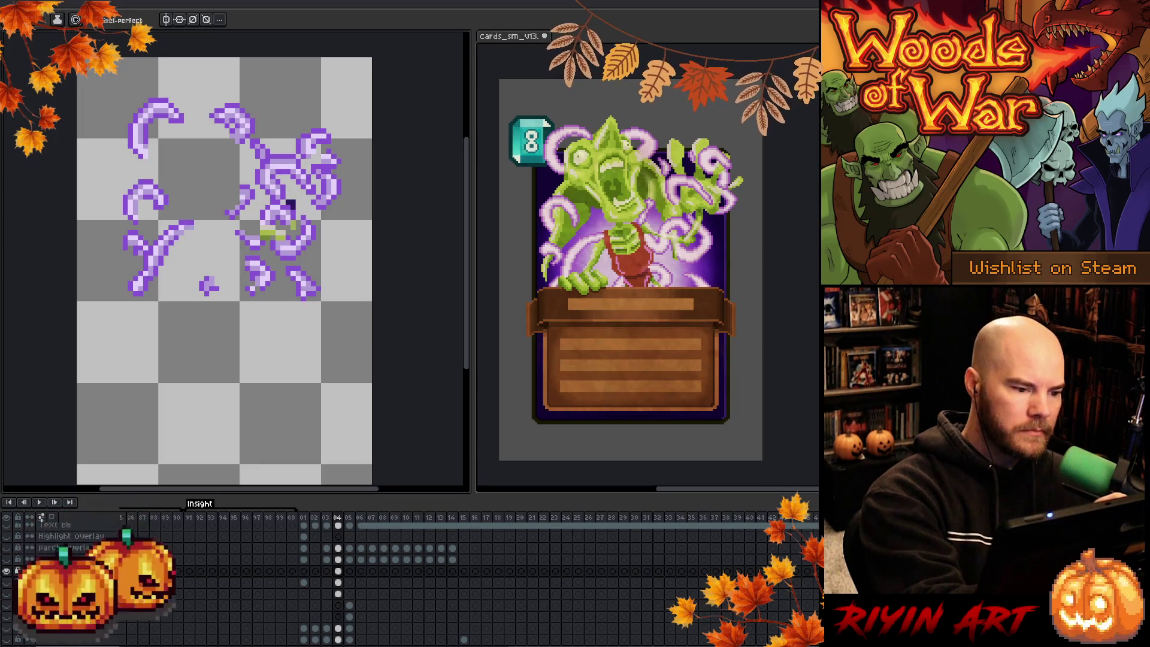
left_click(7, 571, "alt")
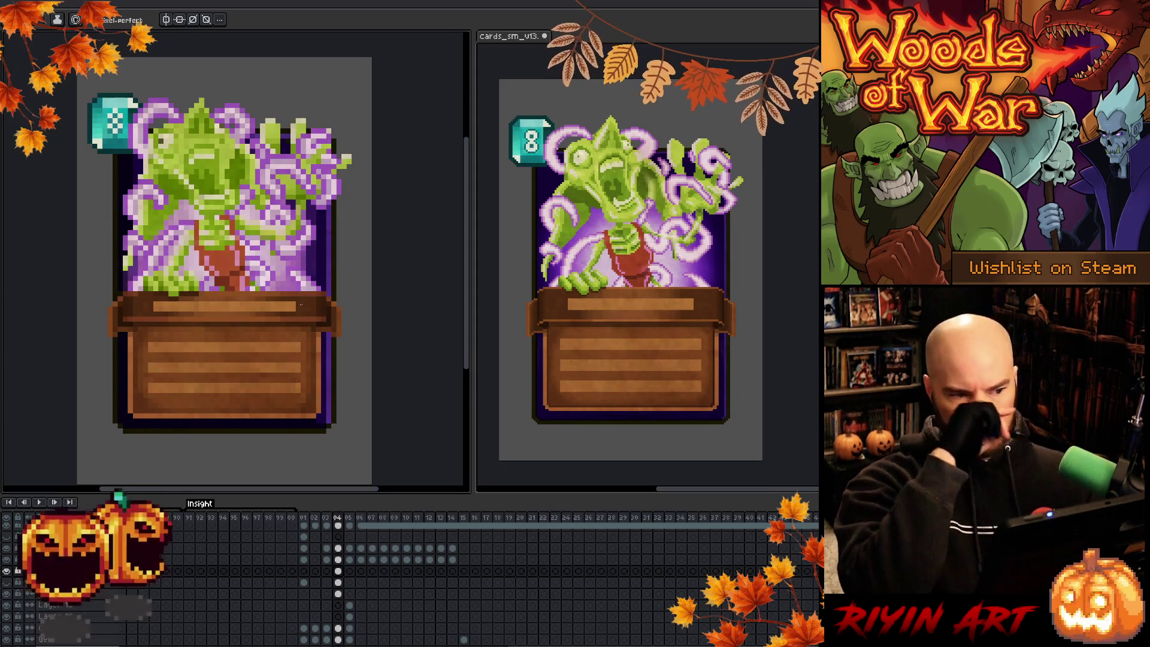
key("ctrl+s")
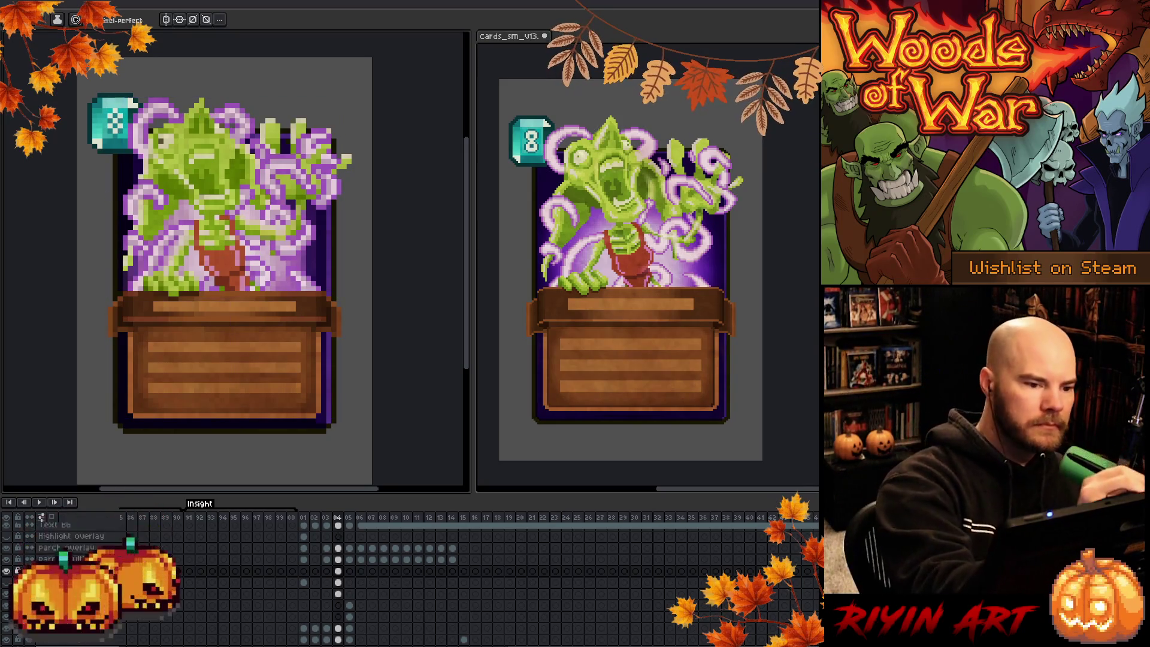
key("b")
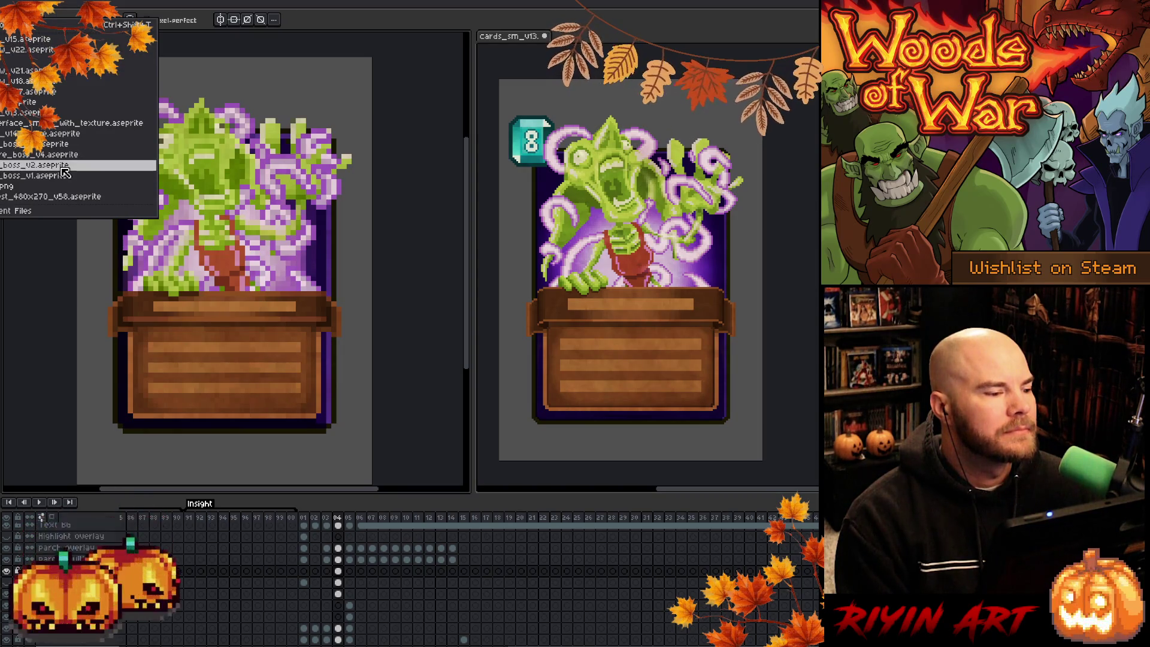
Open the frog lord boss scene and close cards_sm_v13 without saving
left_click(60, 145)
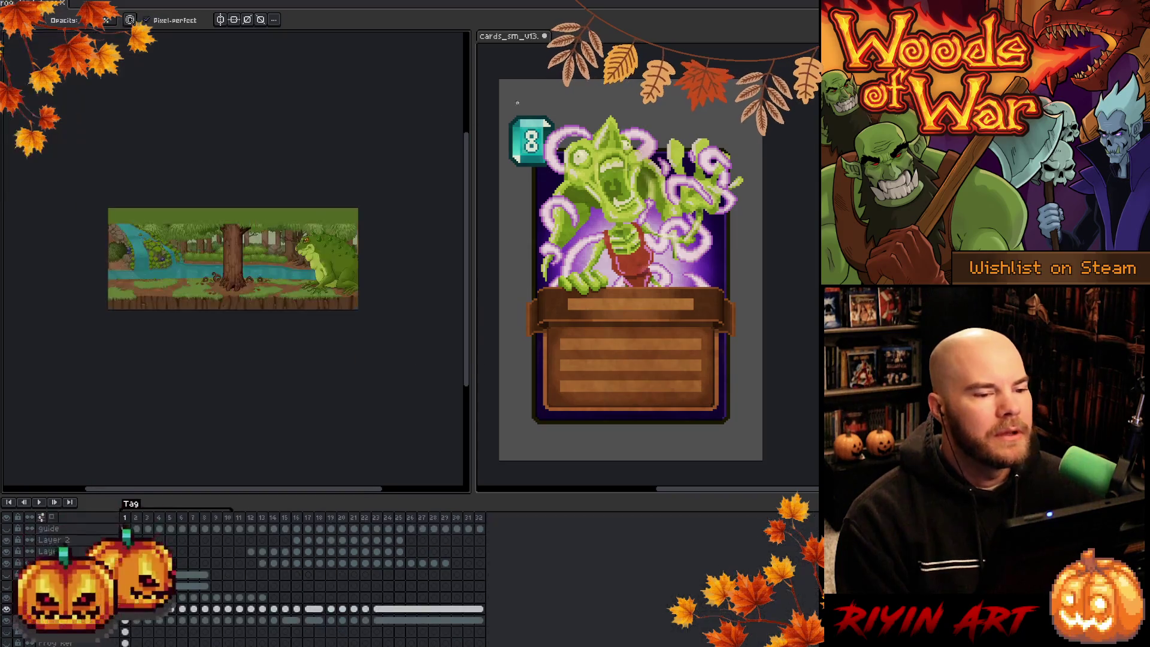
left_click(545, 36)
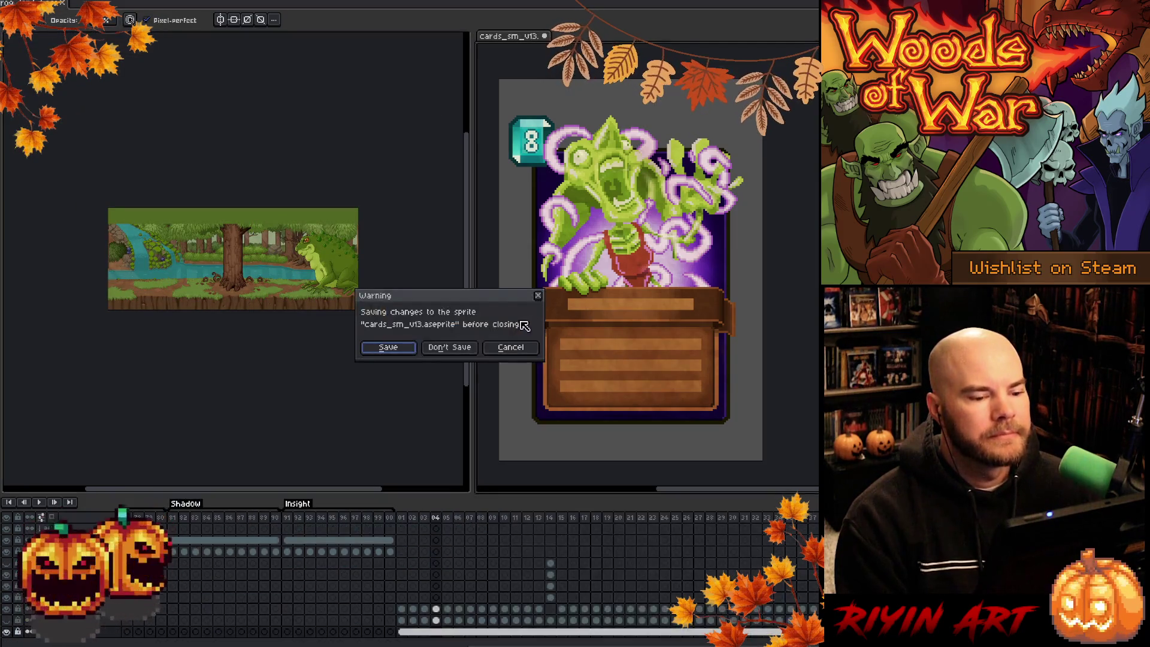
left_click(465, 349)
Play the frog animation, panning the scene right, then stop it
scroll(238, 243, "up", 5)
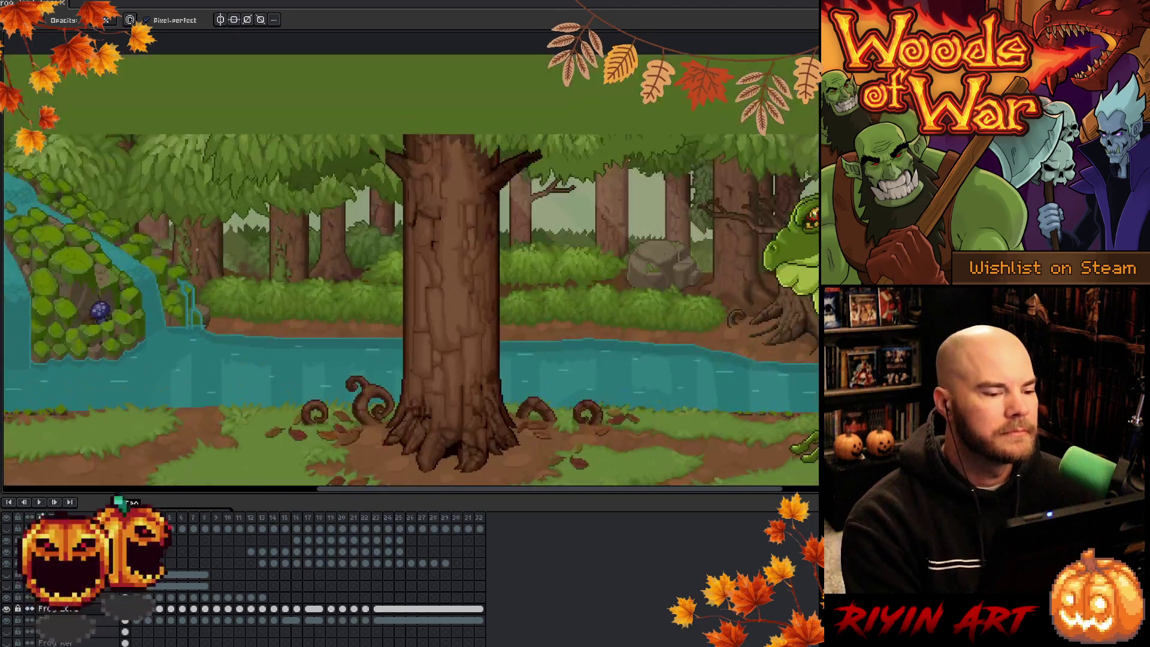
scroll(237, 200, "down", 2)
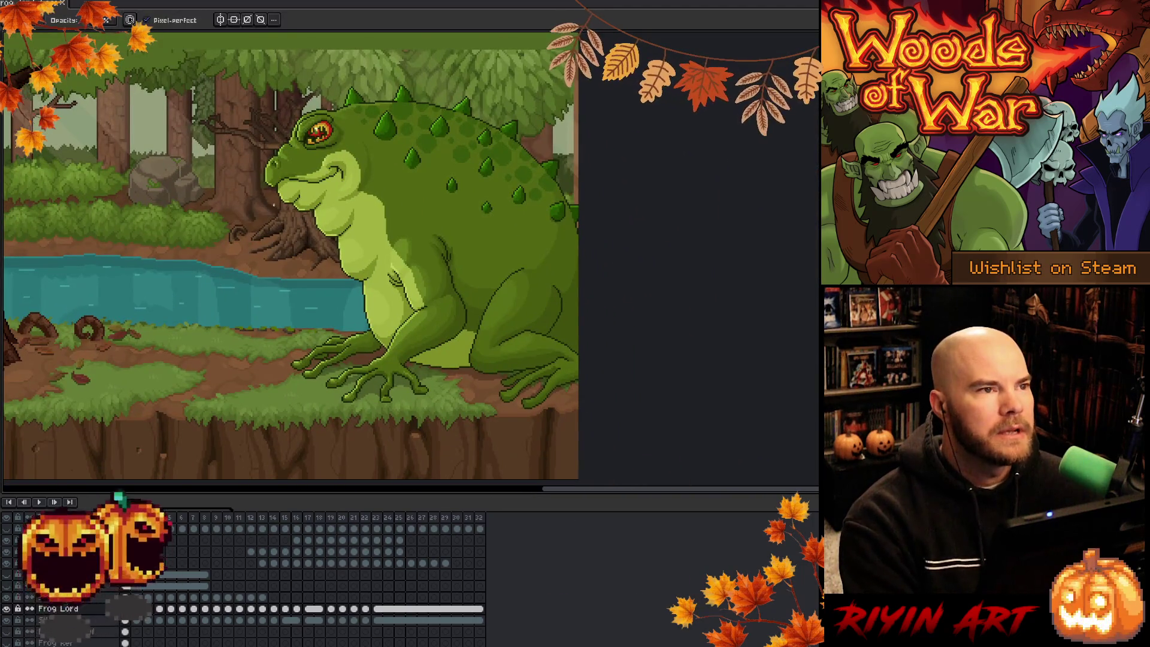
scroll(270, 228, "up", 1)
key("Return")
scroll(305, 256, "down", 1)
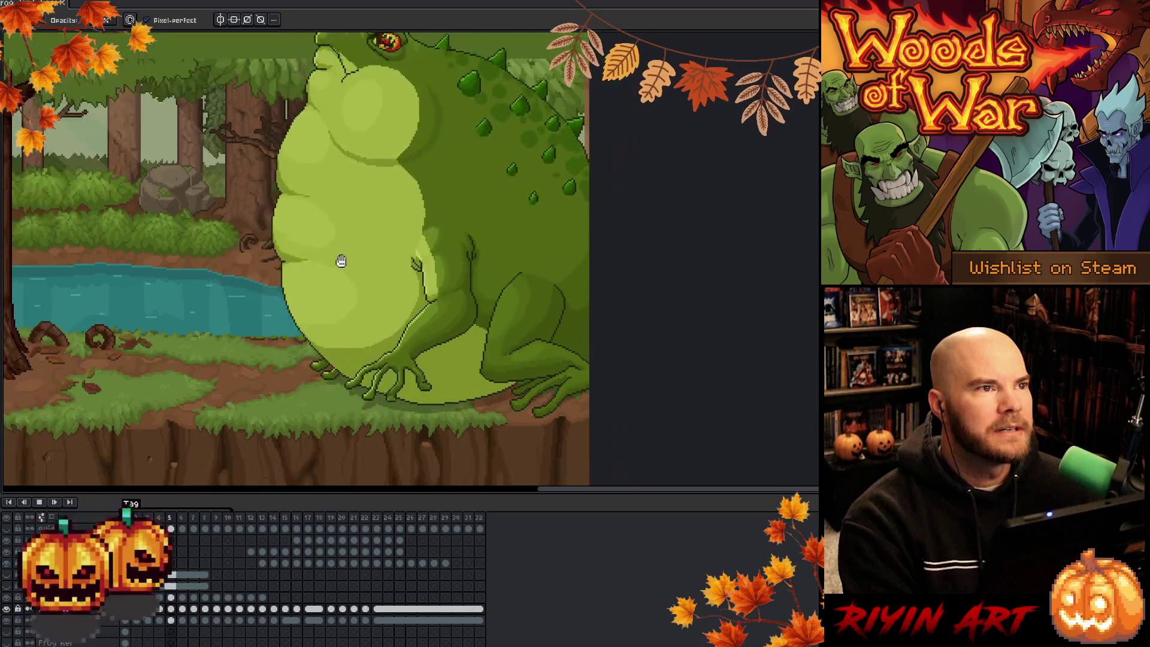
left_click_drag(302, 268, 385, 270)
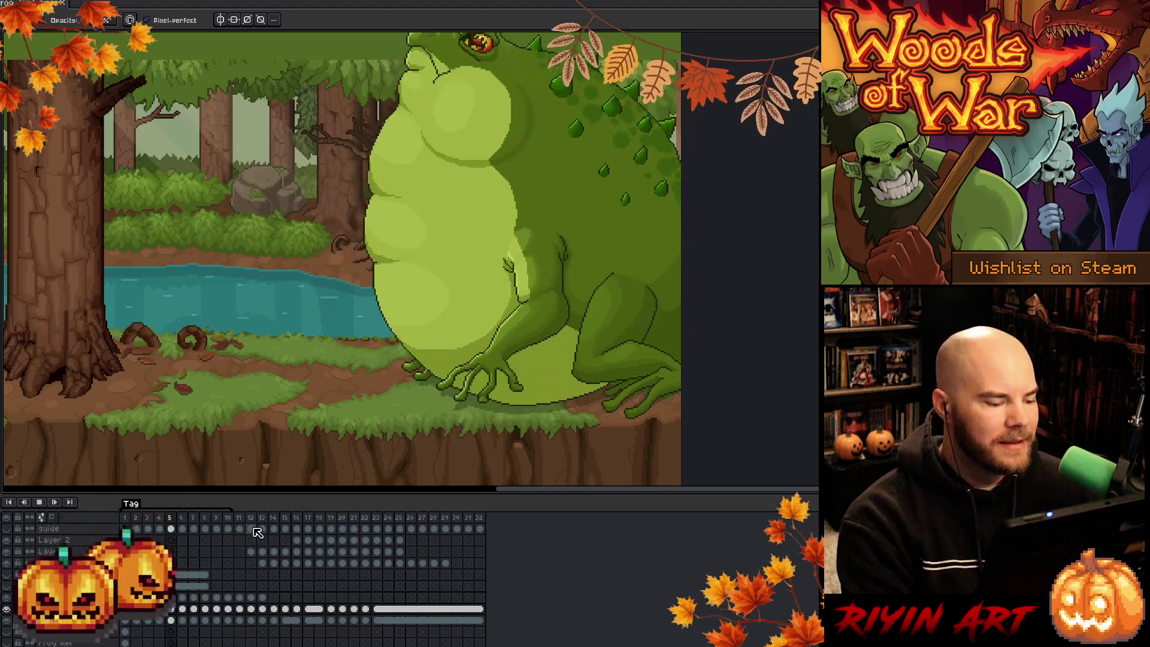
key("Return")
Extend the animation tag to frame 30 and play until the spit fades to smoke
left_click_drag(232, 507, 461, 510)
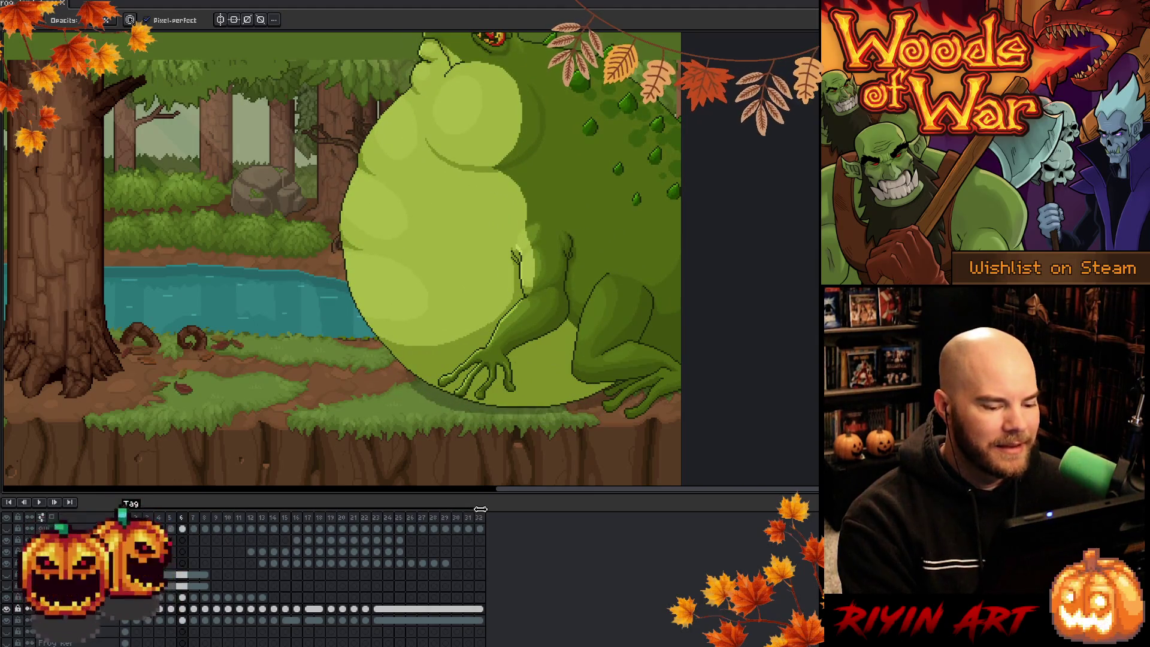
key("Return")
scroll(488, 365, "up", 1)
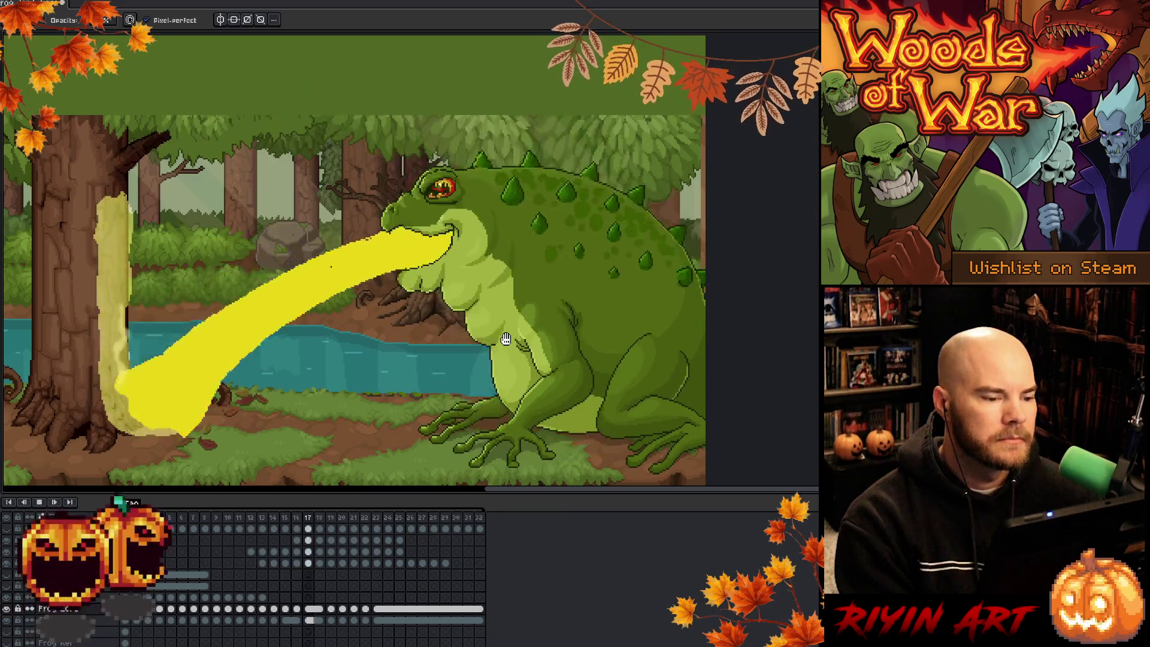
key("Return")
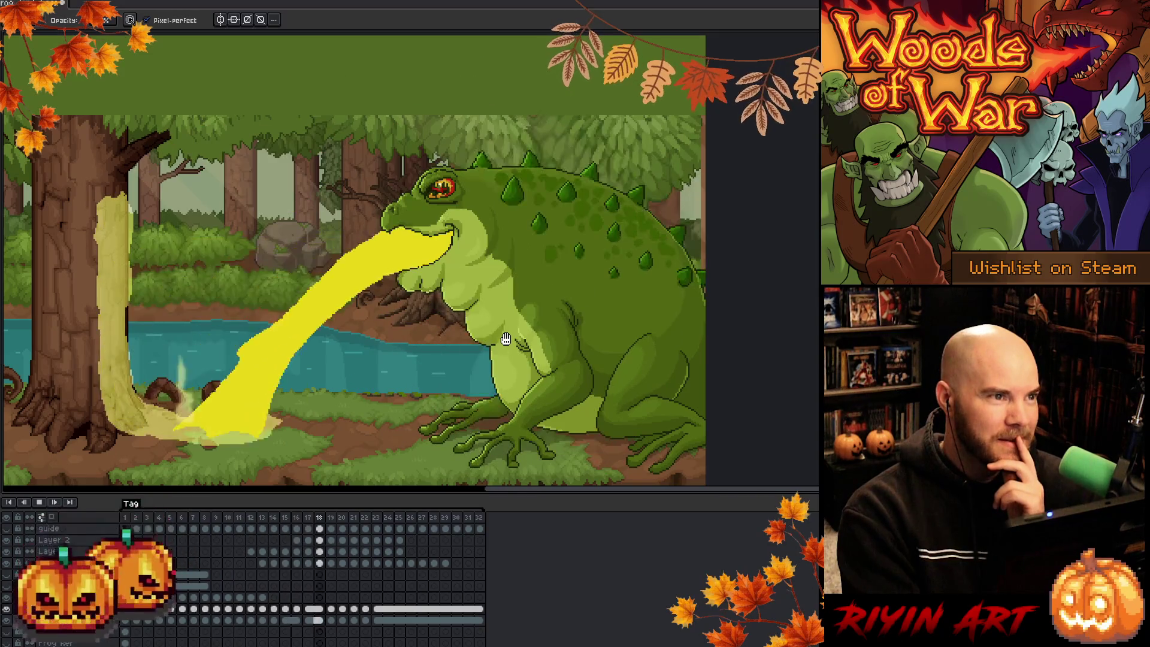
Replay the spit, shorten the tag to end near frame 12, and stop at frame 9
key("Return")
key("Return")
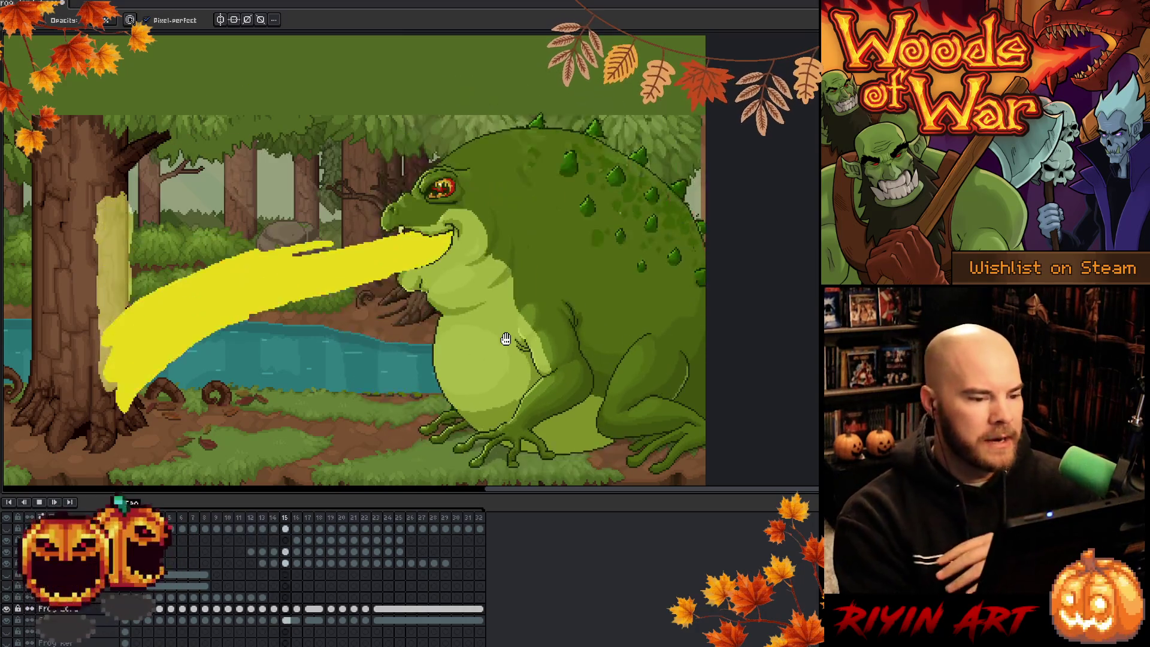
key("Return")
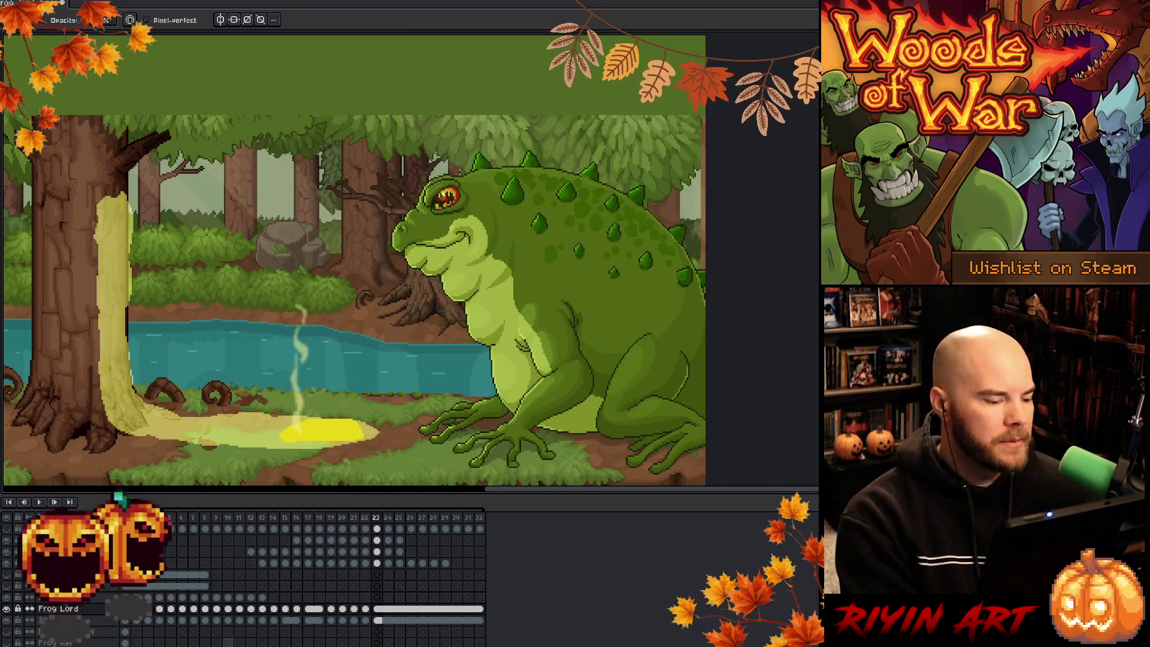
left_click_drag(483, 507, 250, 518)
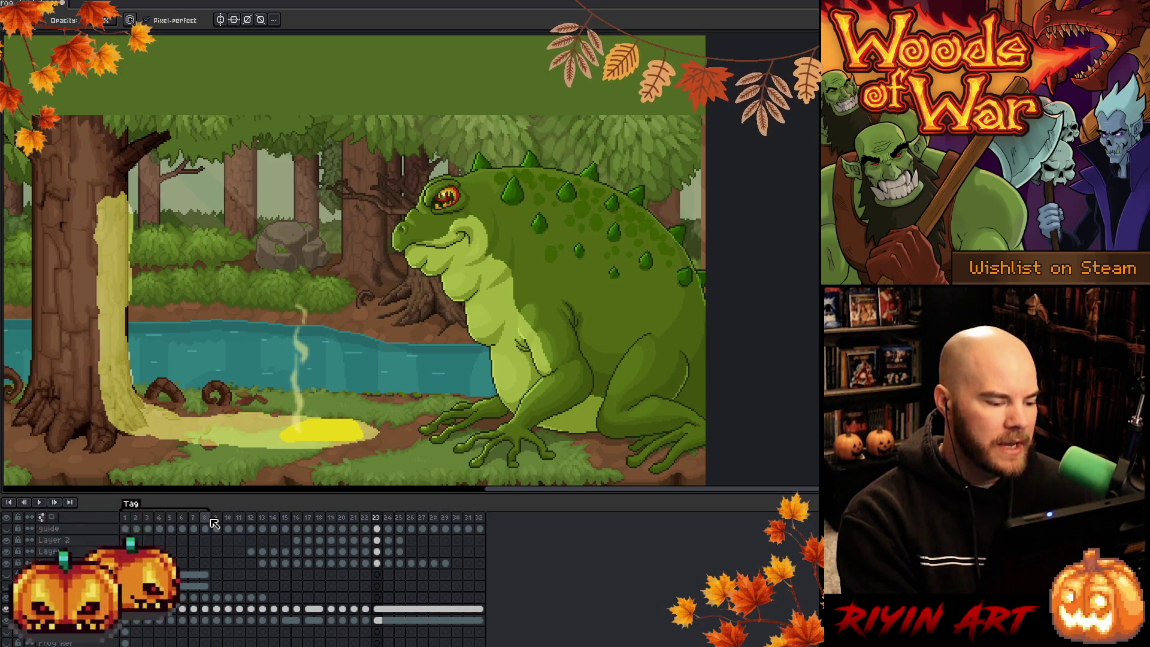
key("Return")
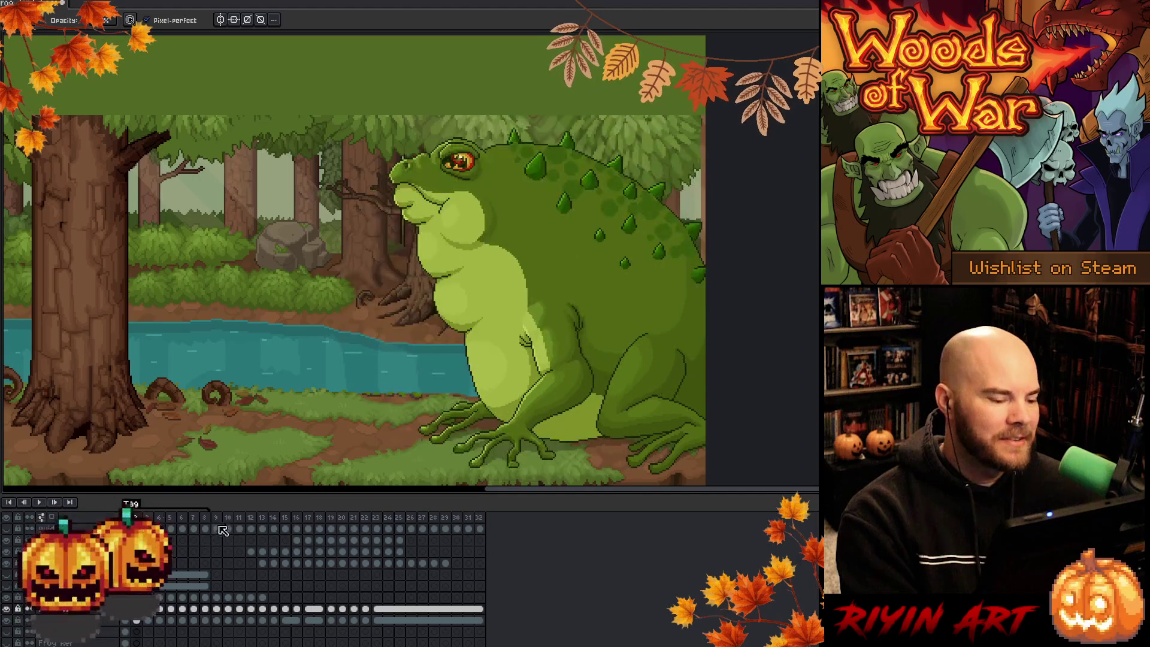
left_click(39, 502)
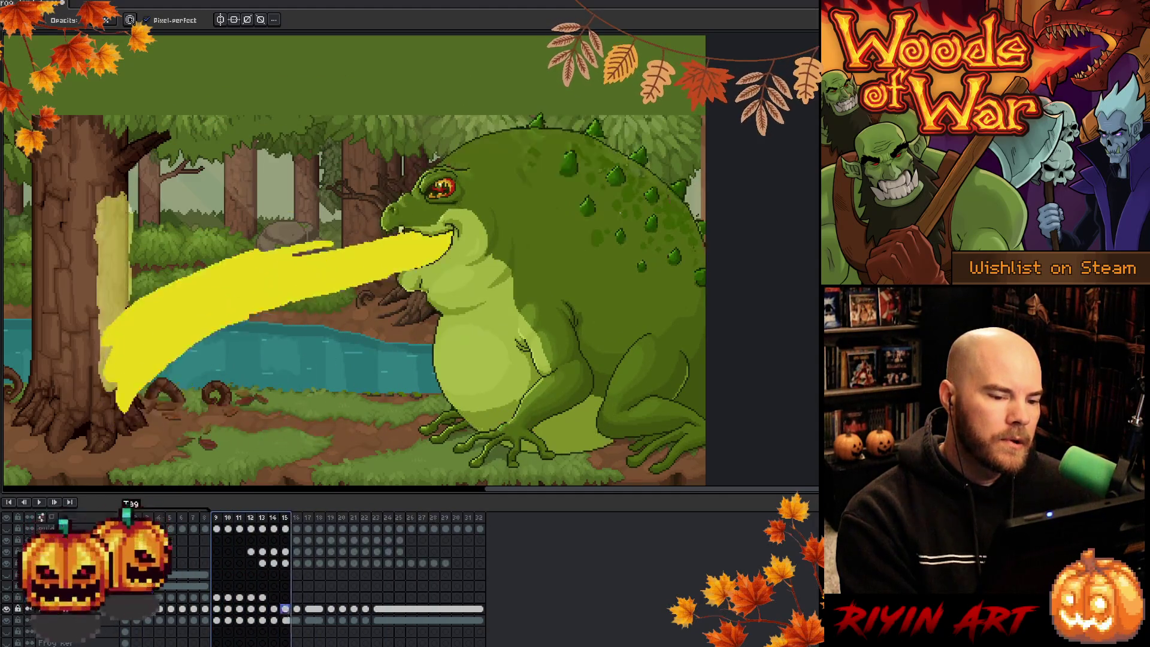
Narrow the selection to frames 9–10, return to frame 1, and close frog_lord_boss_v3.aseprite
mouse_move(216, 609)
left_mouse_down()
mouse_move(233, 619)
mouse_move(125, 609)
left_mouse_up()
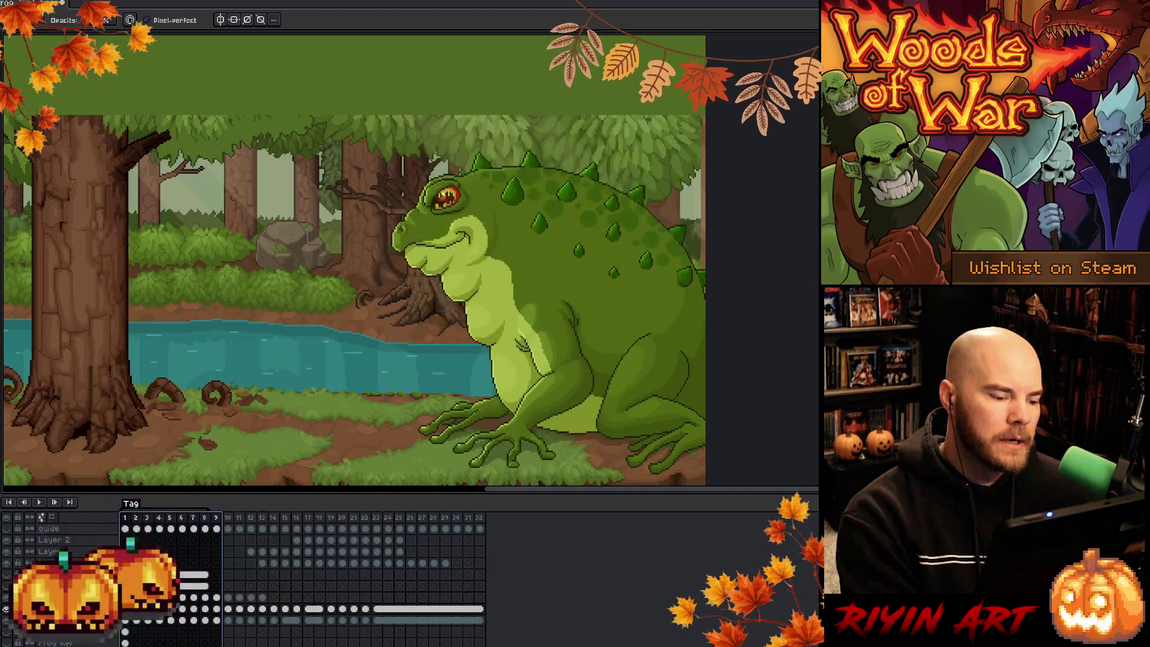
left_click(170, 527)
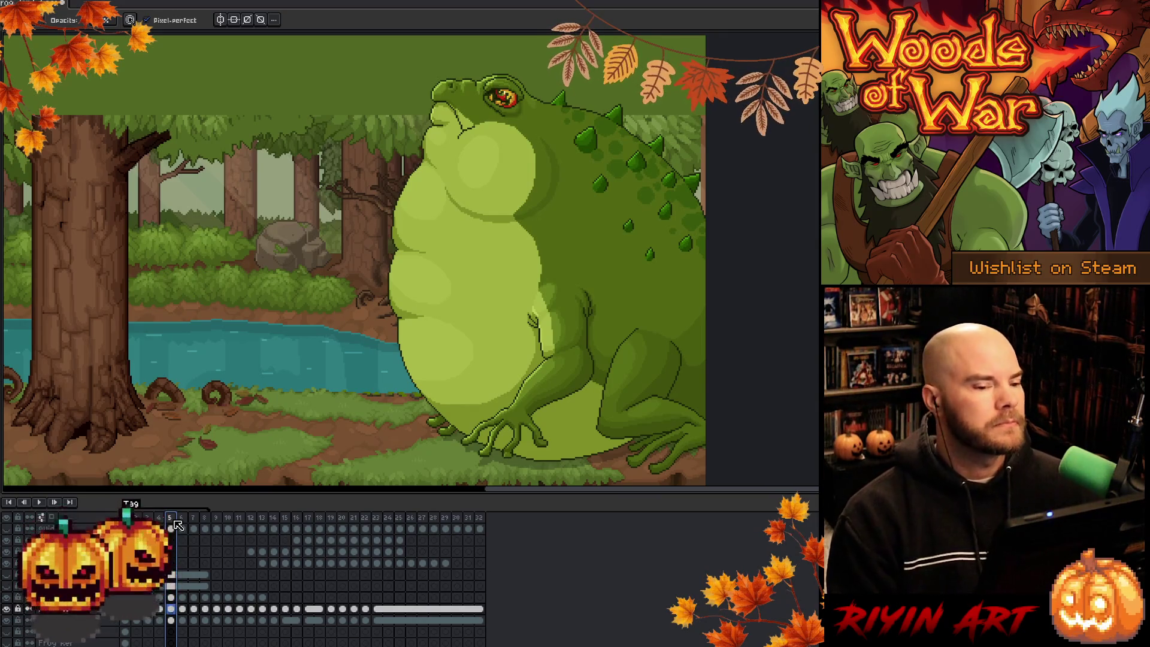
left_click(125, 609)
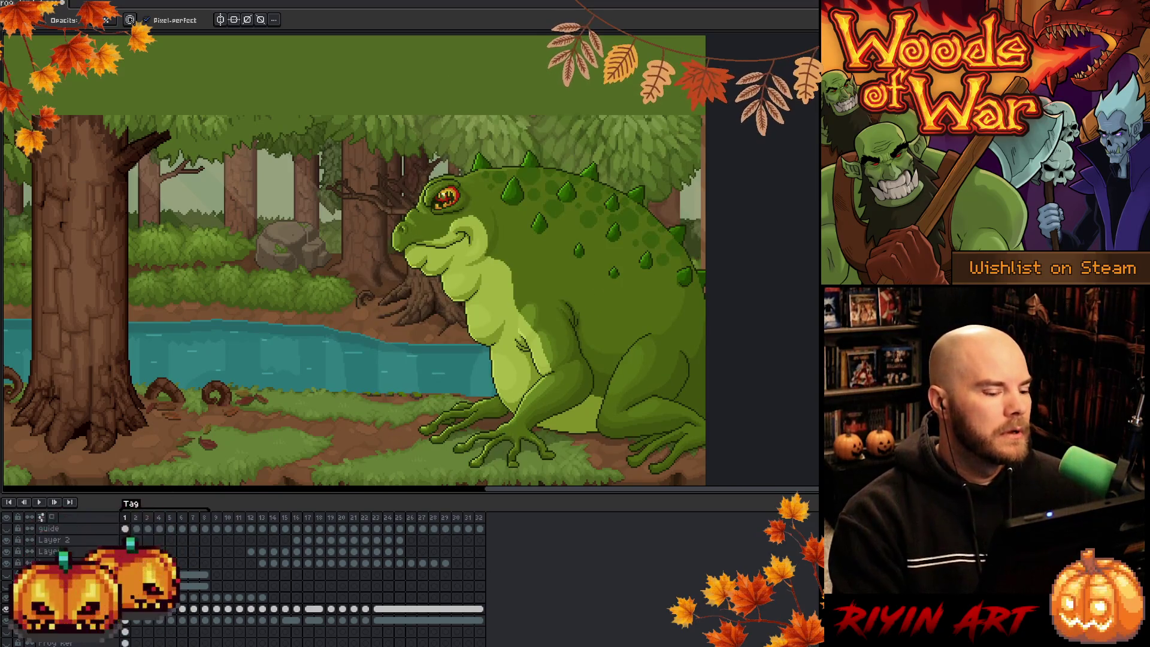
left_click(62, 3)
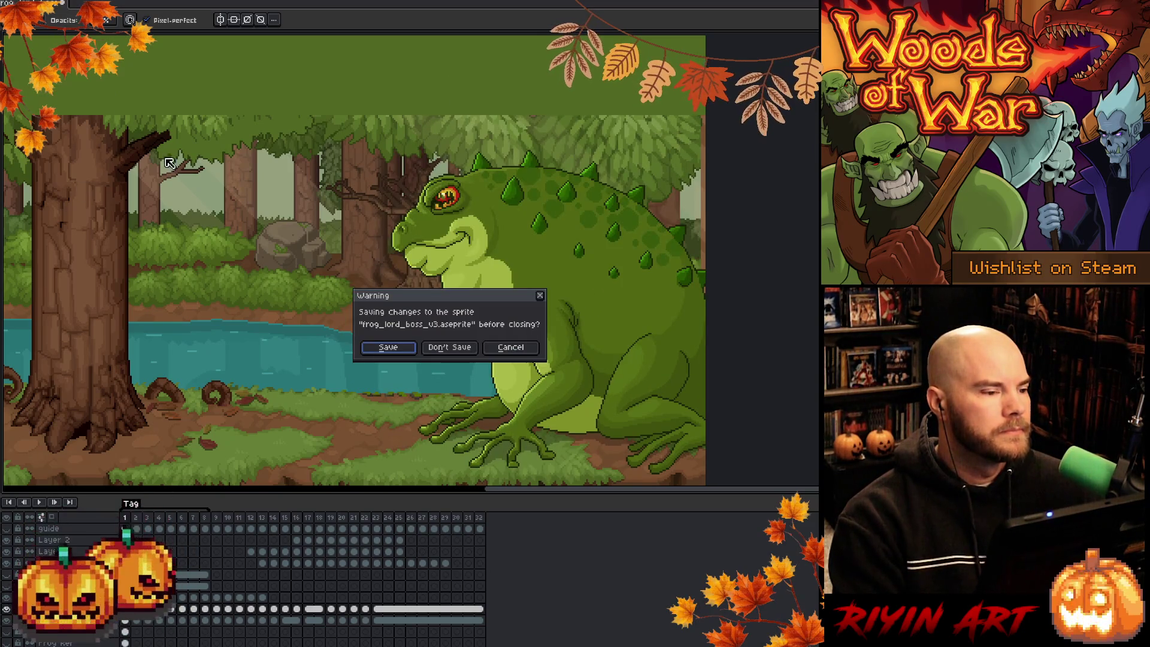
Discard the frog file's changes, hide the timeline, and fit the Insight card in view
left_click(451, 349)
key("Tab")
scroll(217, 254, "up", 2)
left_click_drag(217, 254, 458, 257)
scroll(385, 269, "down", 2)
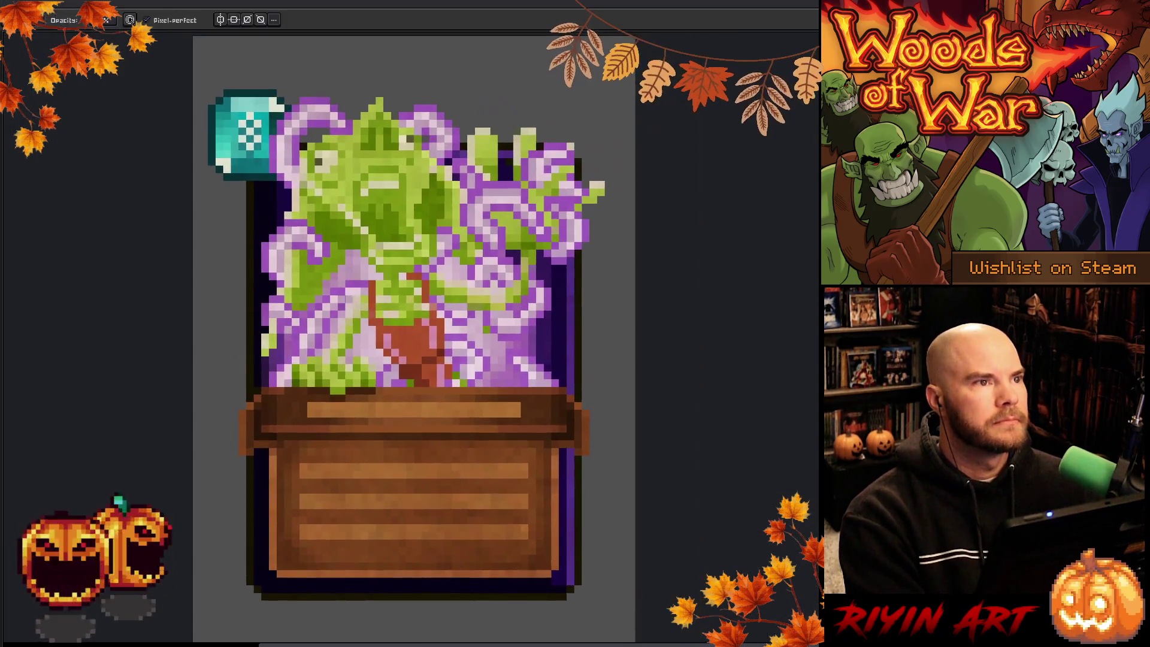
left_click_drag(373, 315, 363, 317)
key("b")
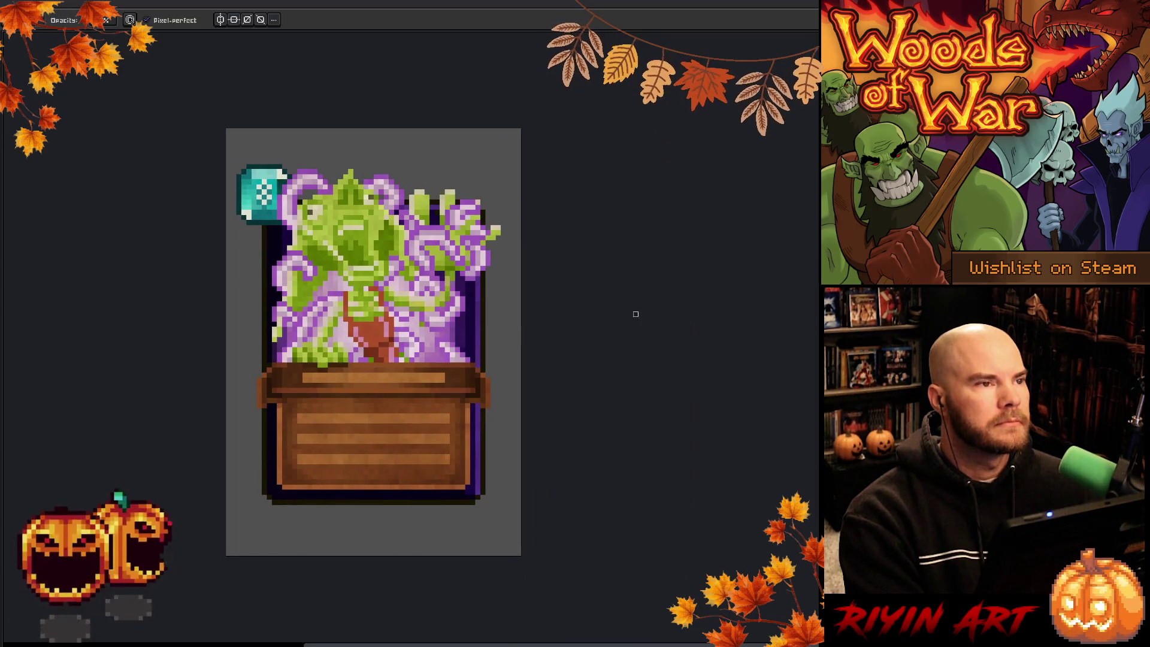